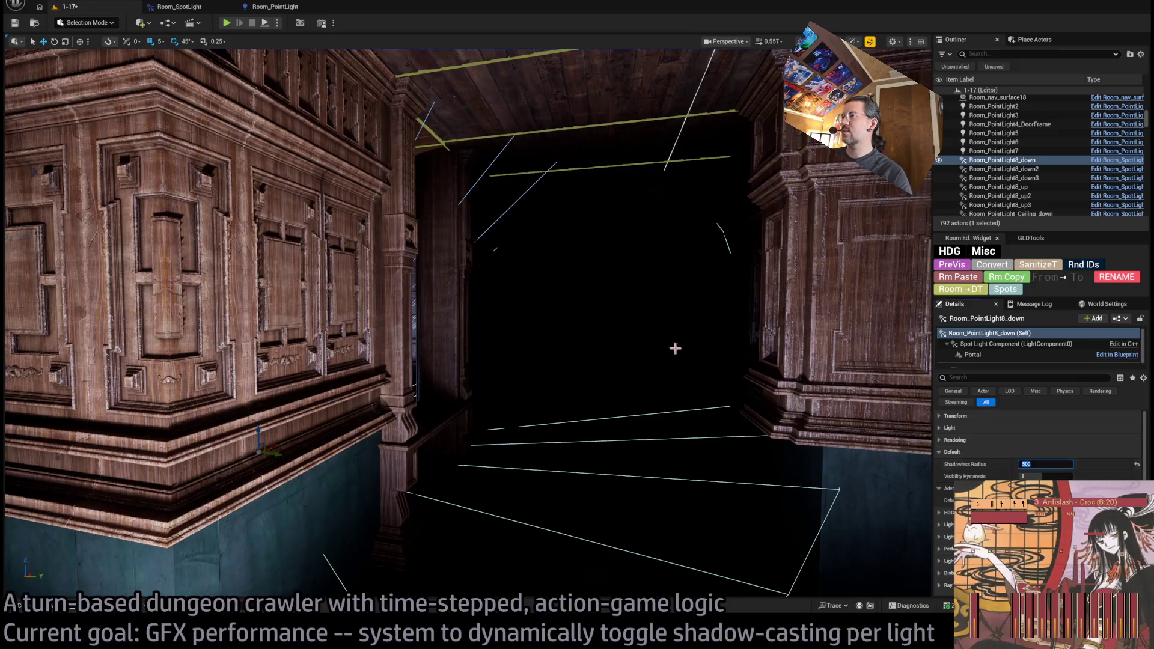
Fly into the purple chandelier room, select Room_PointLight5, and collapse its Default settings
mouse_move(675, 349)
left_mouse_down()
mouse_move(565, 360)
mouse_move(445, 295)
left_mouse_up()
left_click_drag(546, 363, 484, 359)
left_click(388, 150)
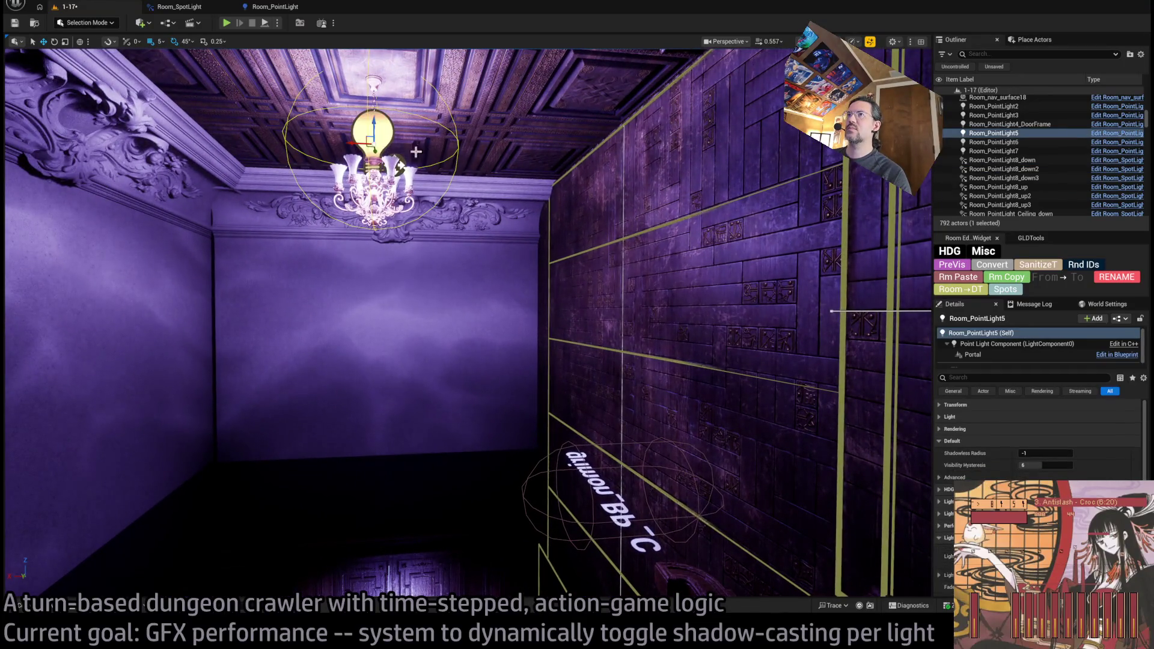
mouse_move(513, 226)
left_mouse_down()
mouse_move(463, 238)
mouse_move(481, 229)
left_mouse_up()
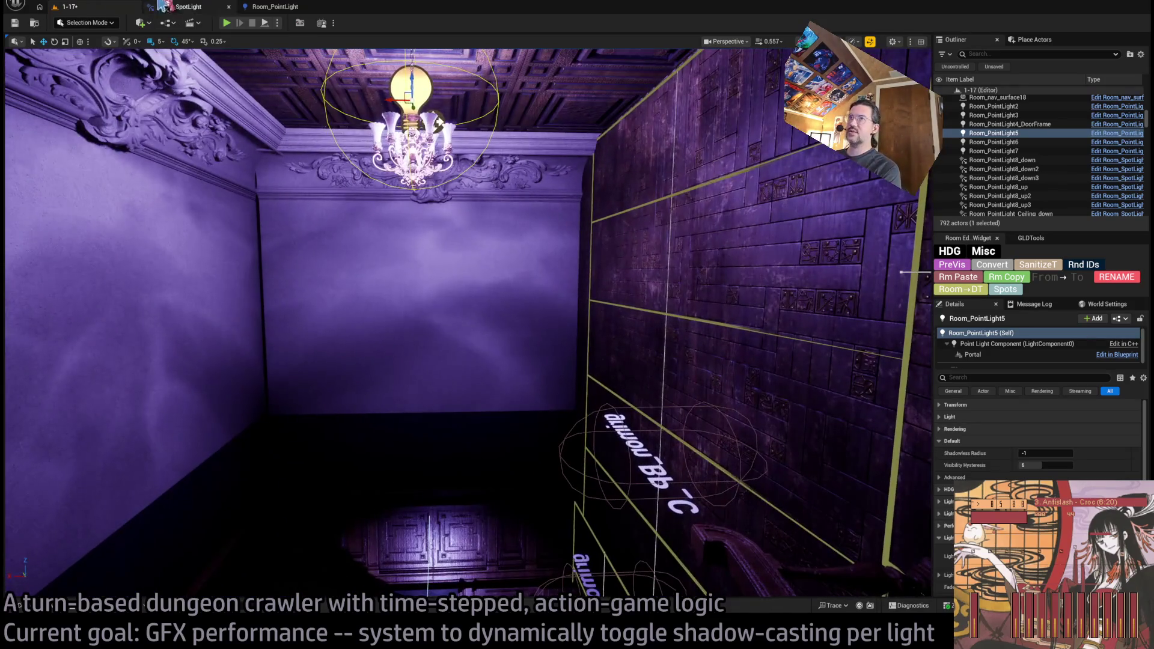
mouse_move(480, 186)
left_mouse_down()
mouse_move(460, 231)
mouse_move(469, 207)
left_mouse_up()
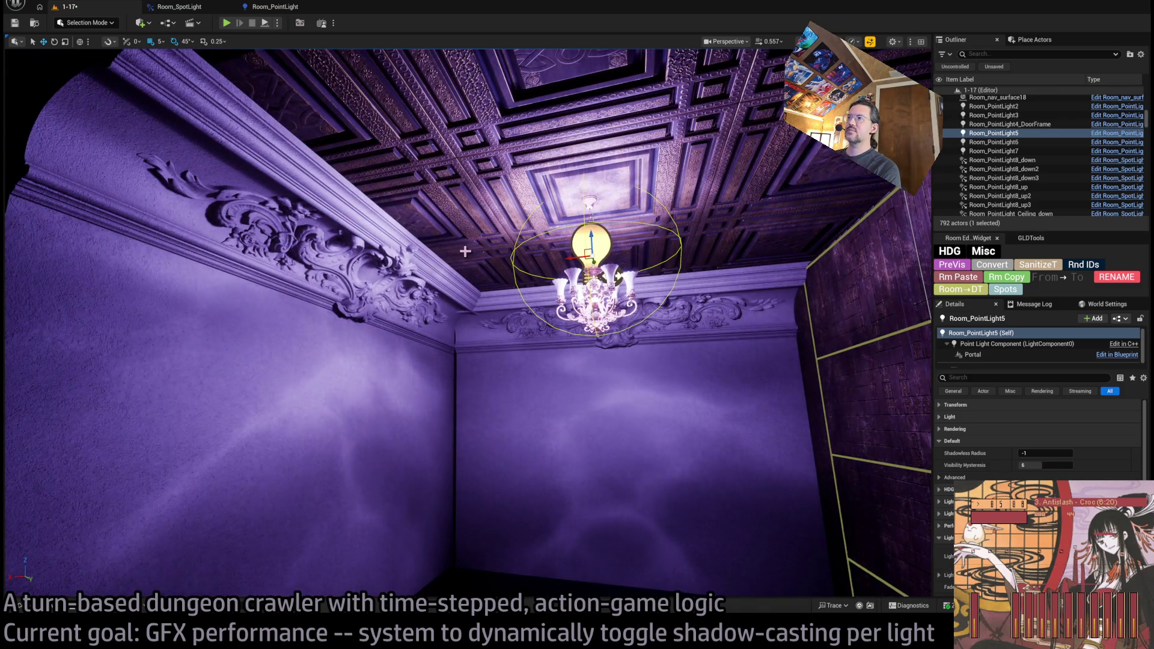
left_click_drag(466, 251, 585, 337)
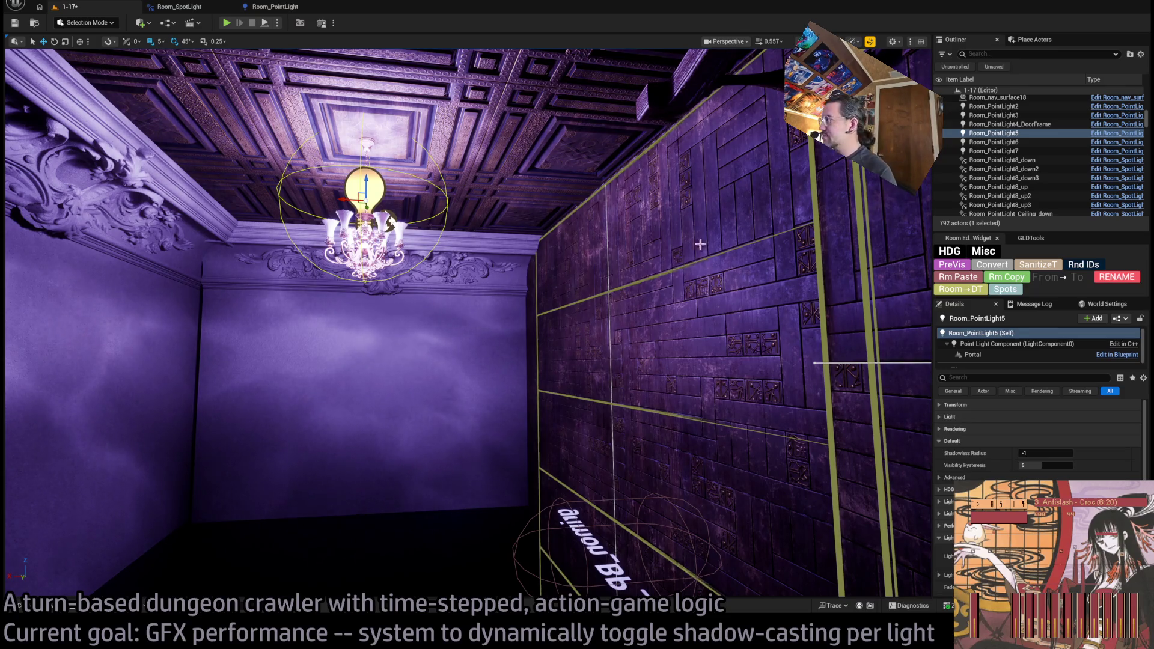
left_click(973, 444)
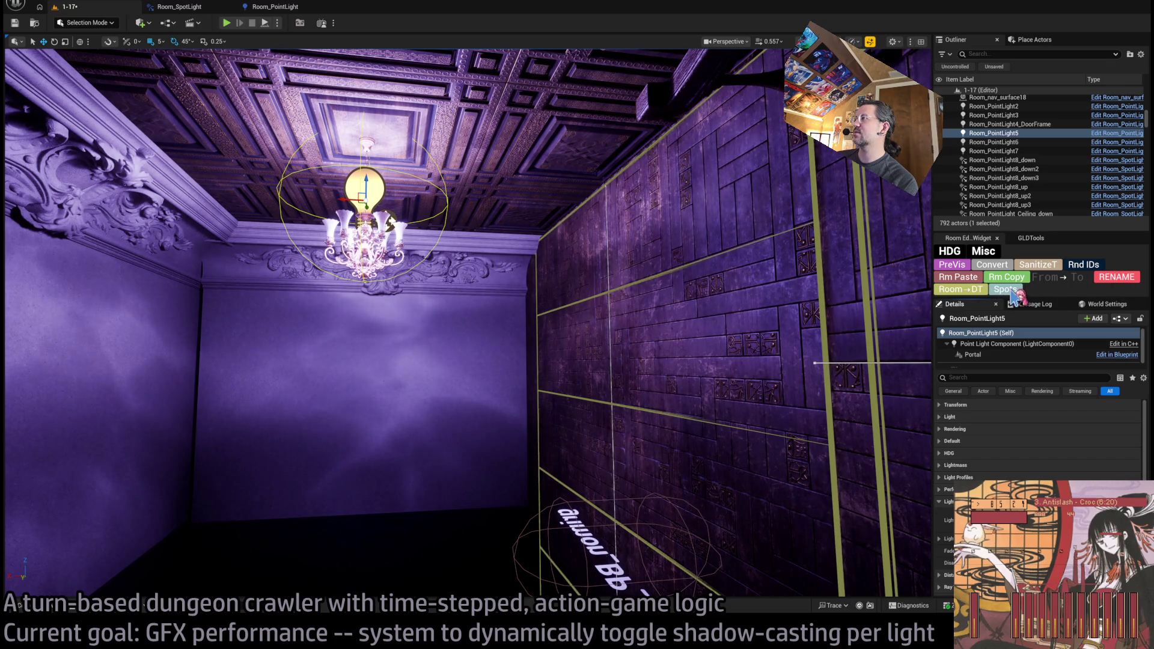
Try converting the point light into up and down spotlights, then undo it
left_click(1015, 292)
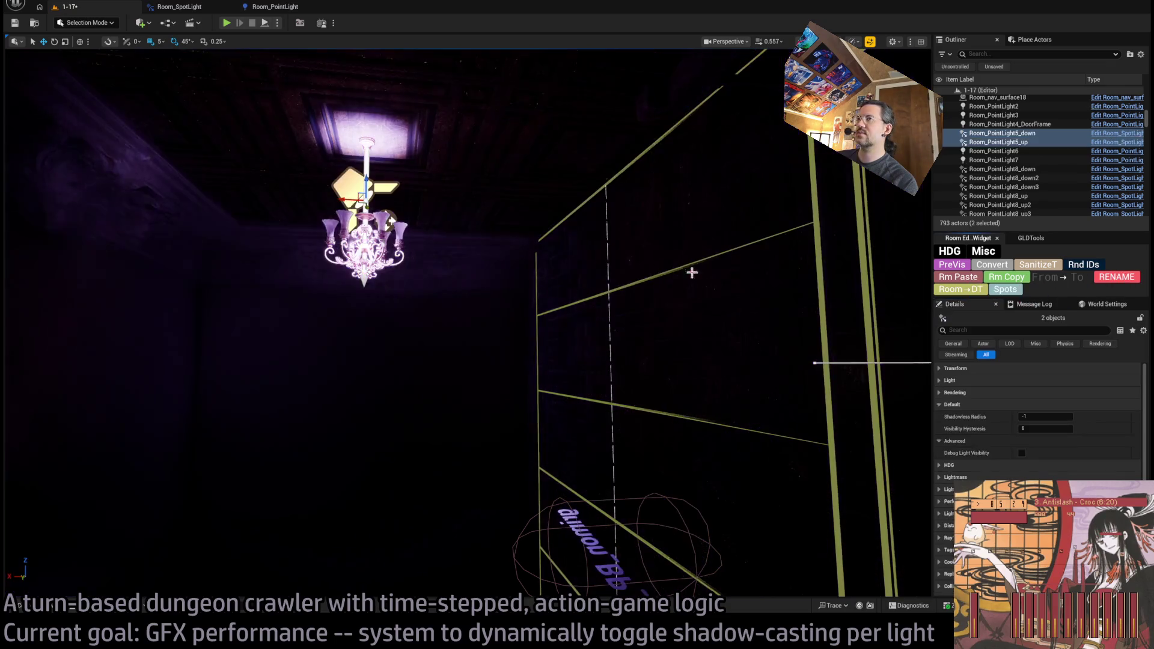
left_click(999, 143)
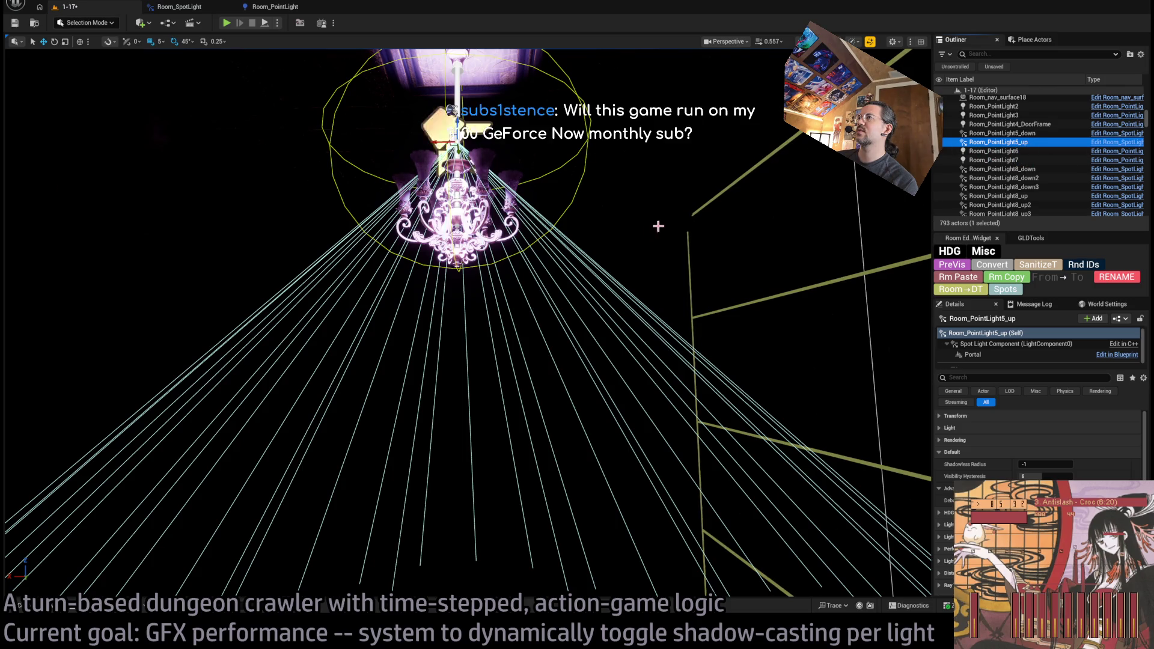
key("ctrl+z")
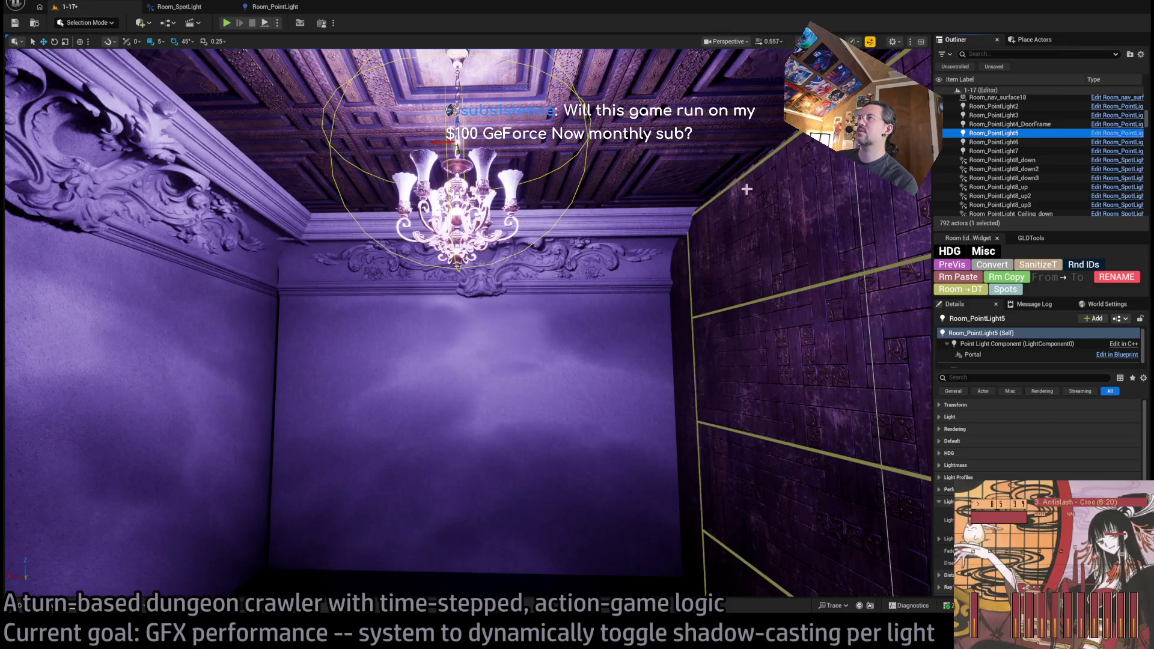
Rename Room_PointLight5 to Room_Attic in the Outliner
left_click(1000, 133)
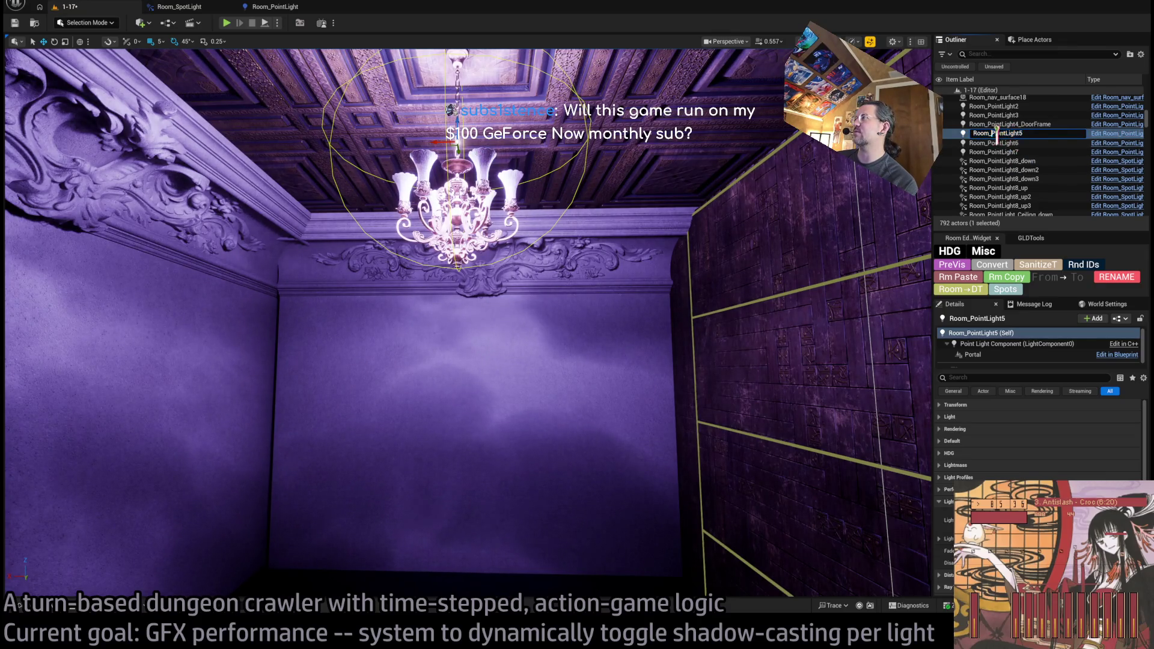
type("Room_Attic")
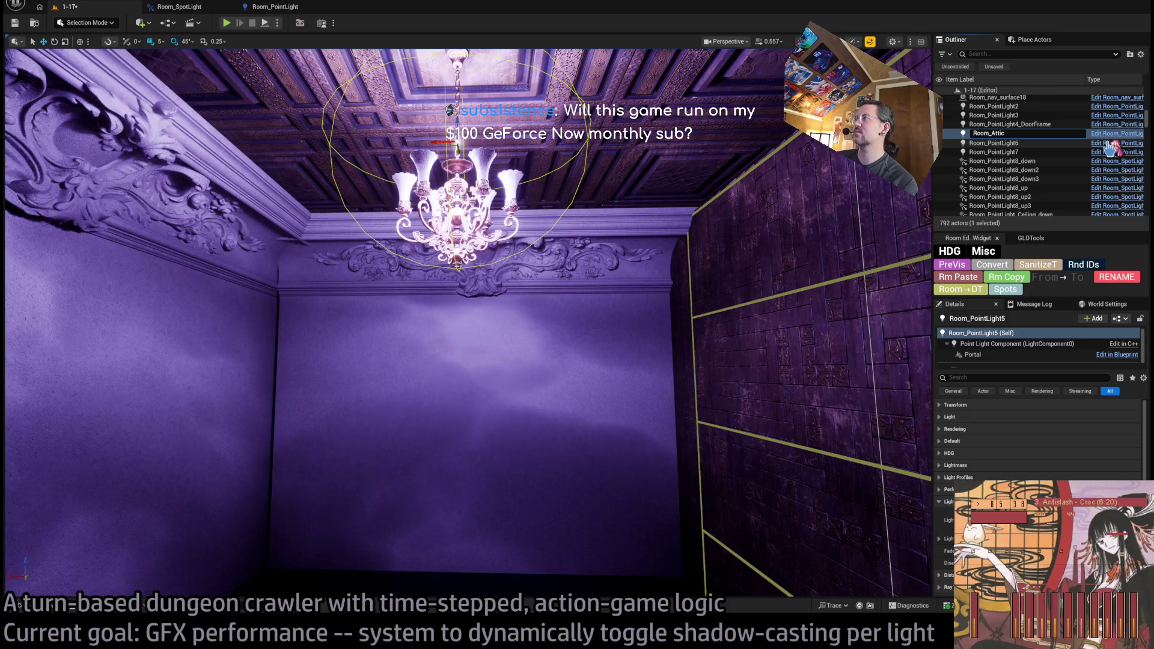
key("Return")
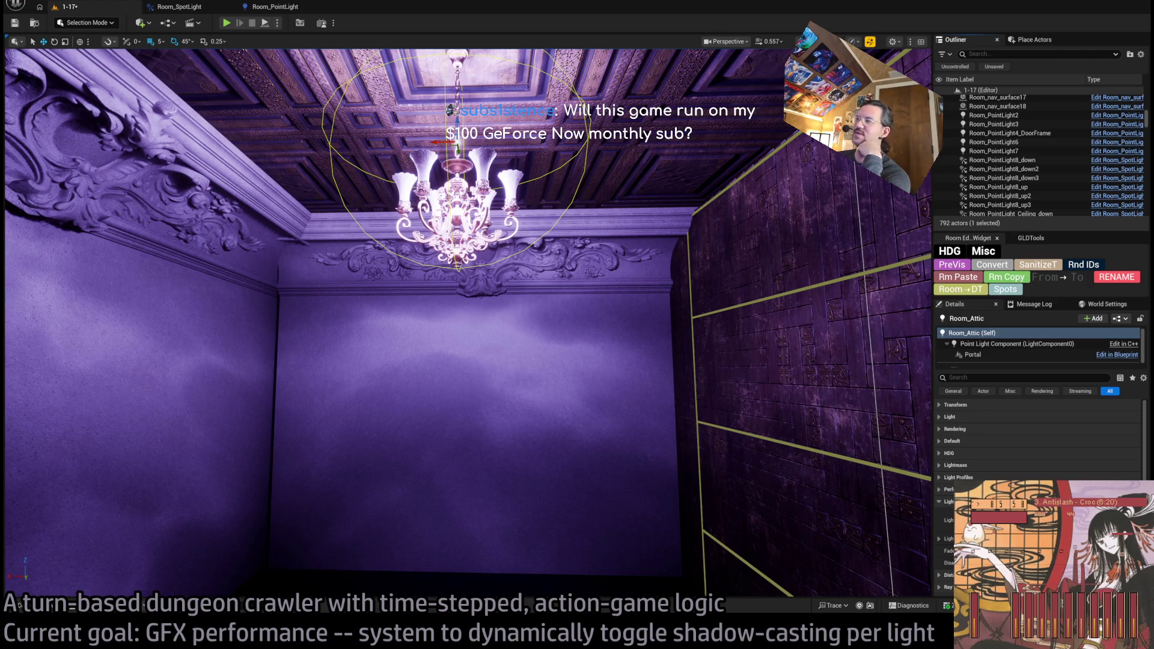
mouse_move(671, 150)
left_mouse_down()
mouse_move(665, 385)
mouse_move(638, 325)
left_mouse_up()
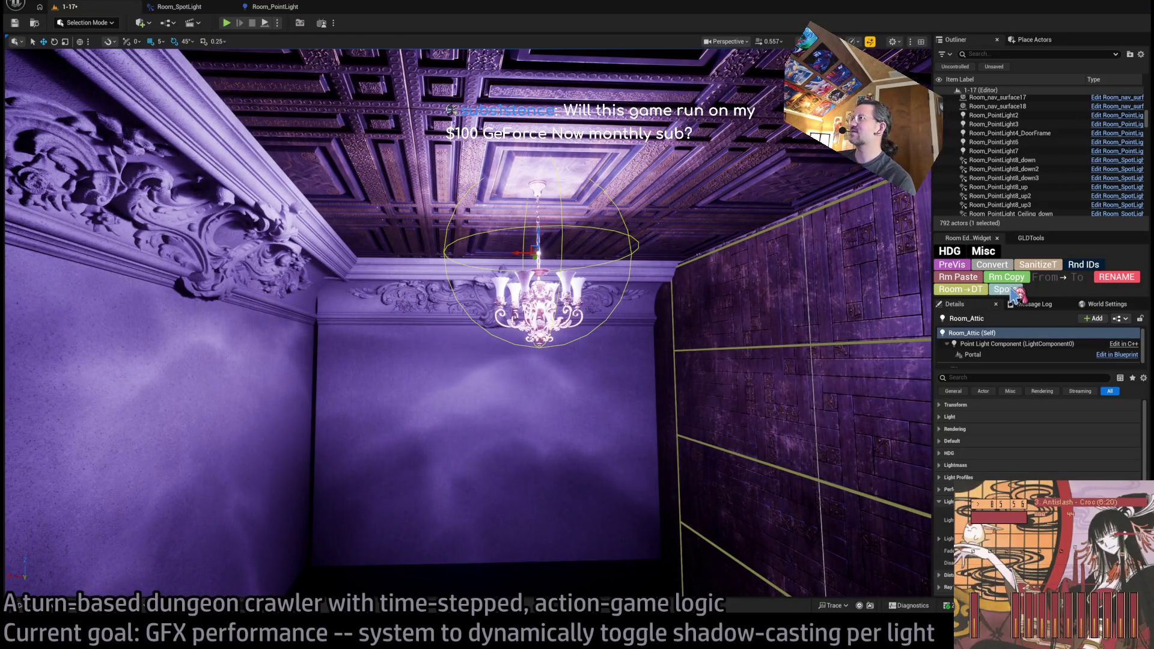
scroll(1022, 186, "up", 1)
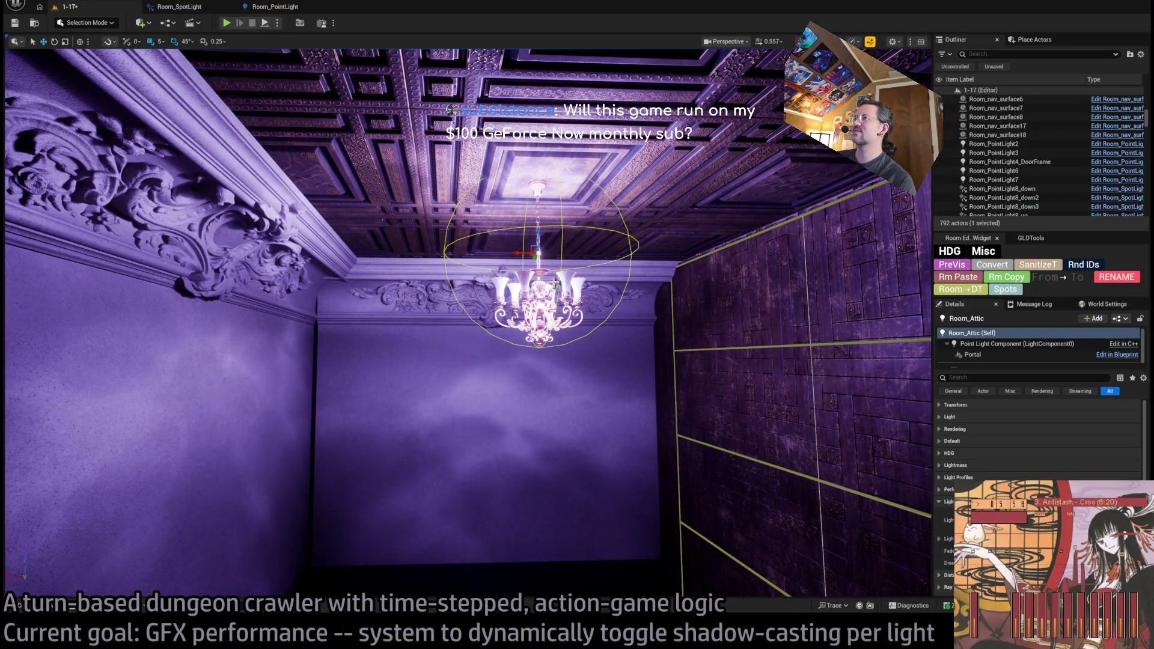
scroll(1131, 156, "down", 8)
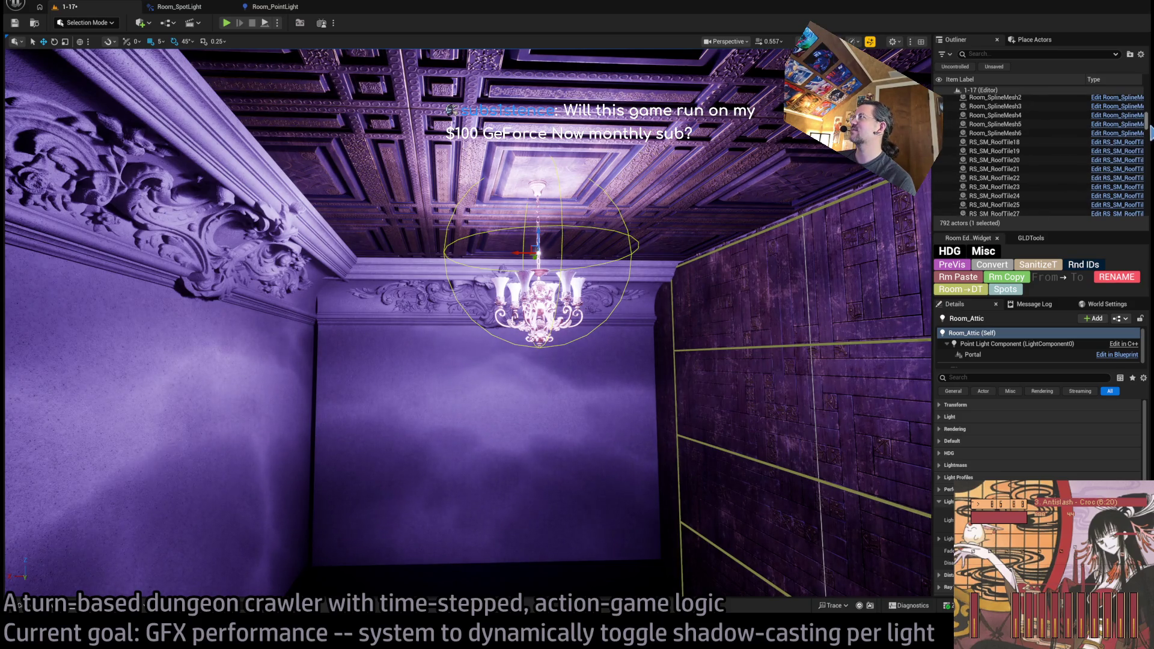
mouse_move(1149, 134)
left_mouse_down()
mouse_move(1150, 148)
mouse_move(1151, 128)
left_mouse_up()
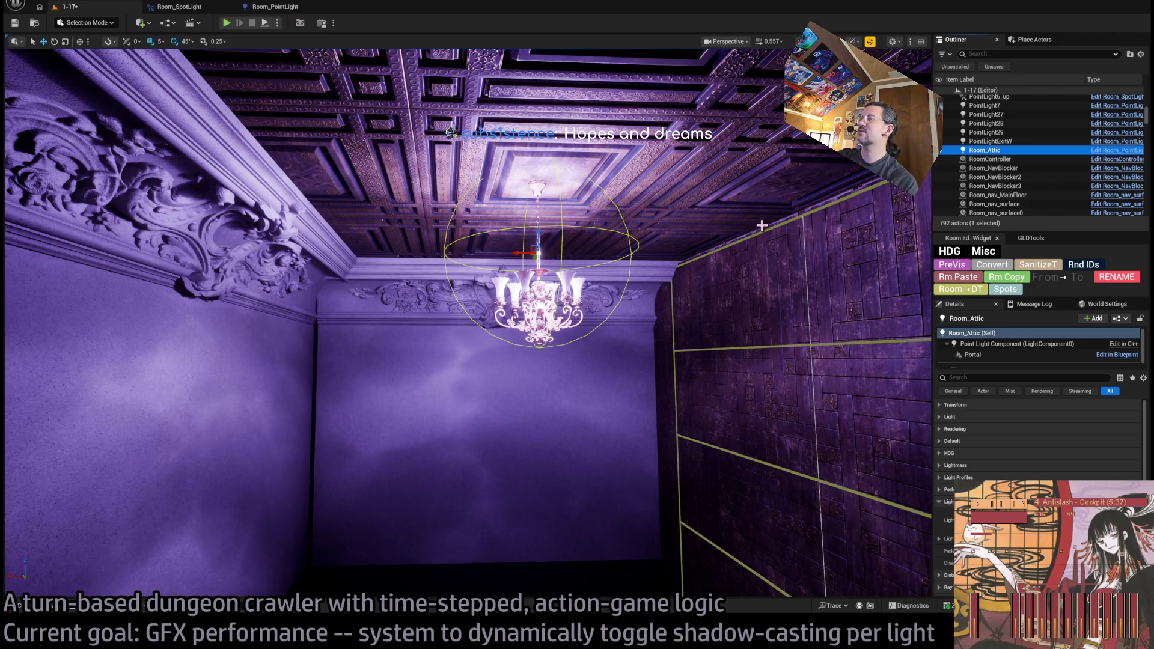
left_click_drag(756, 226, 764, 224)
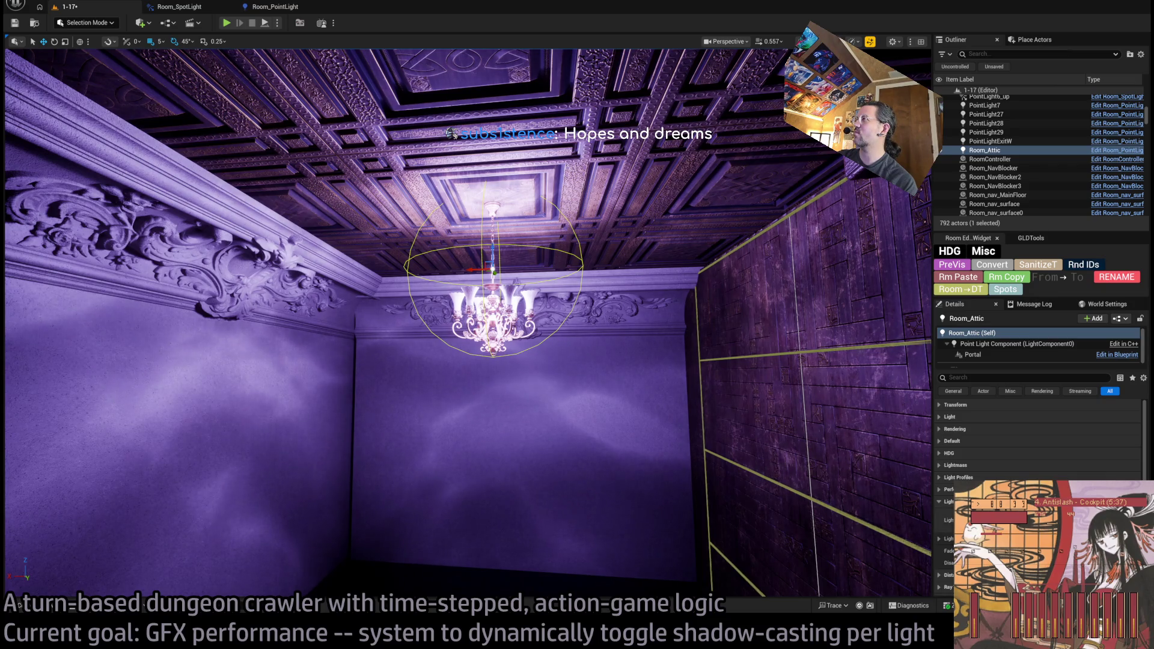
Convert Room_Attic into up and down spotlights and show Room_Attic_down's Light settings
left_click(1005, 290)
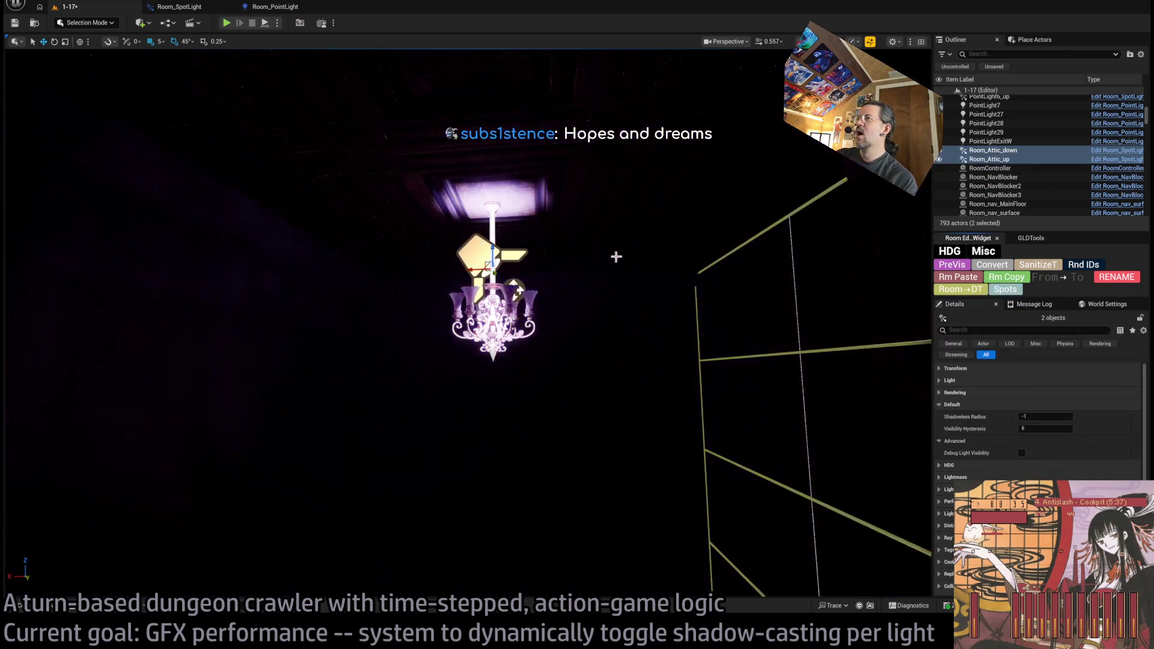
left_click(1009, 160)
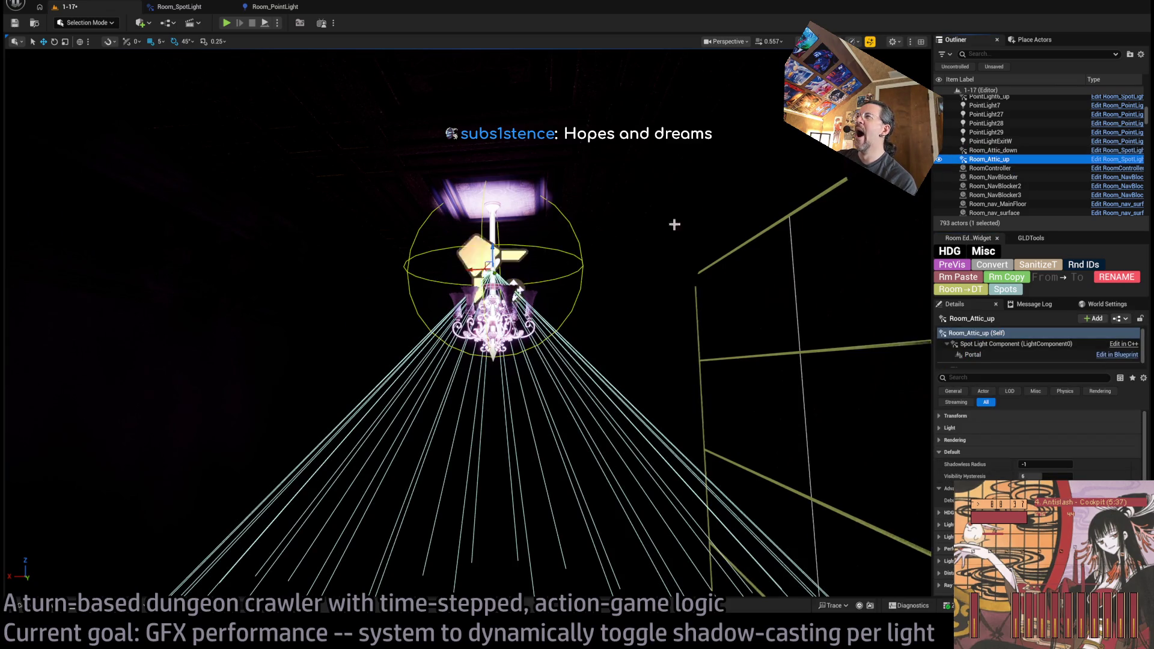
left_click(995, 150)
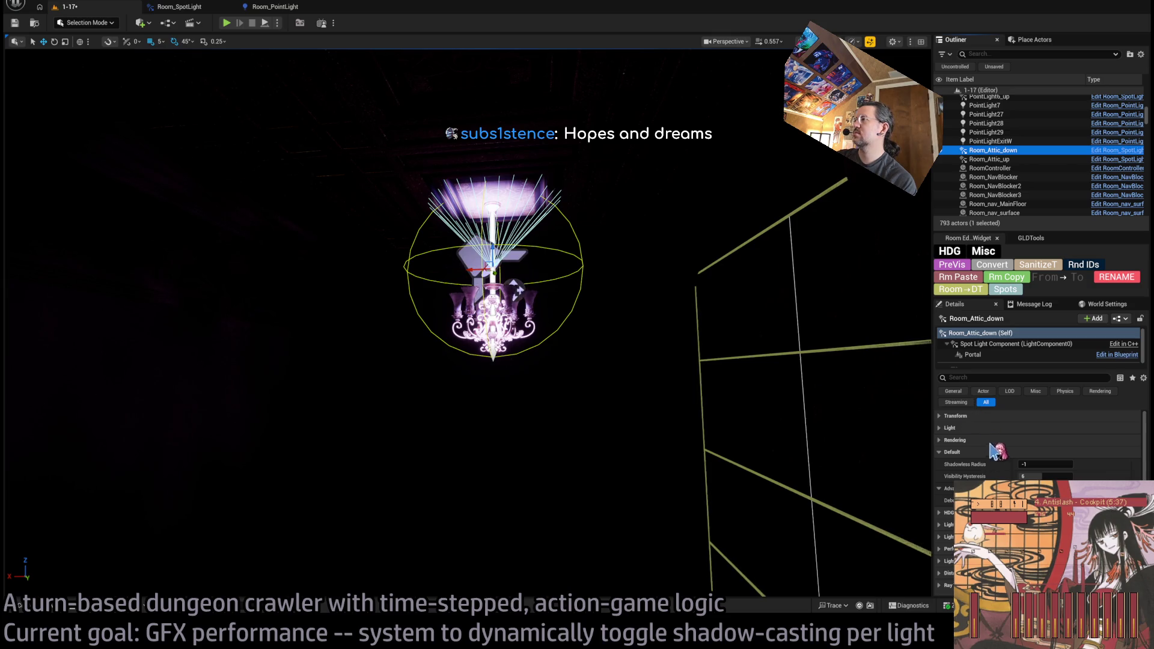
left_click(970, 428)
left_click(989, 428)
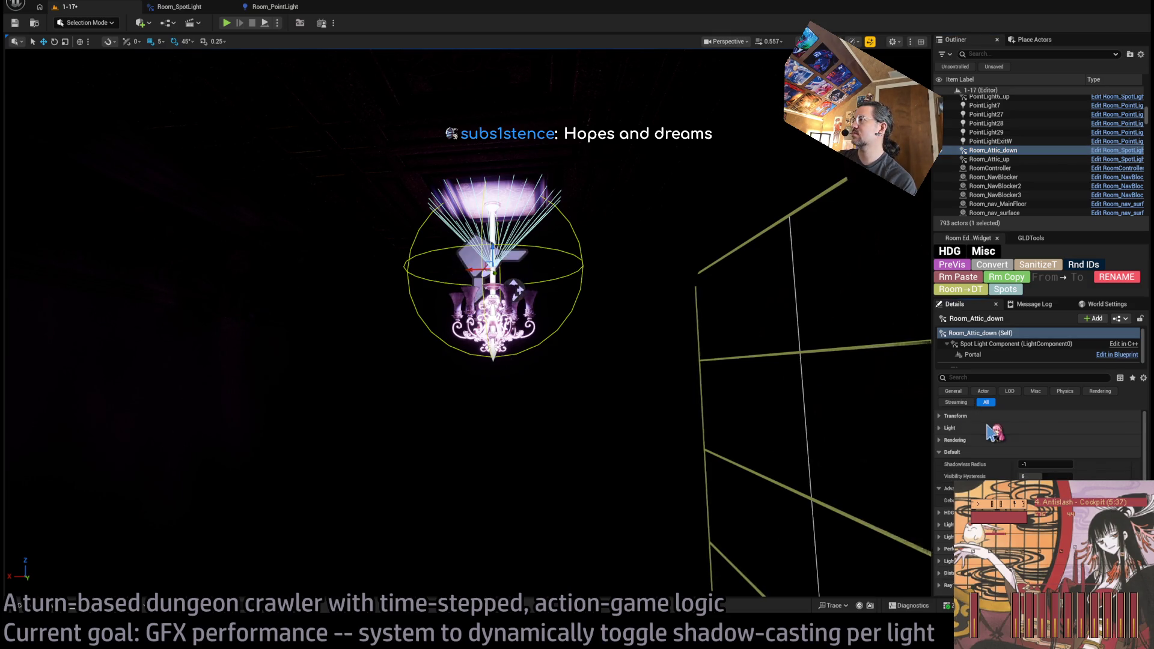
left_click(971, 428)
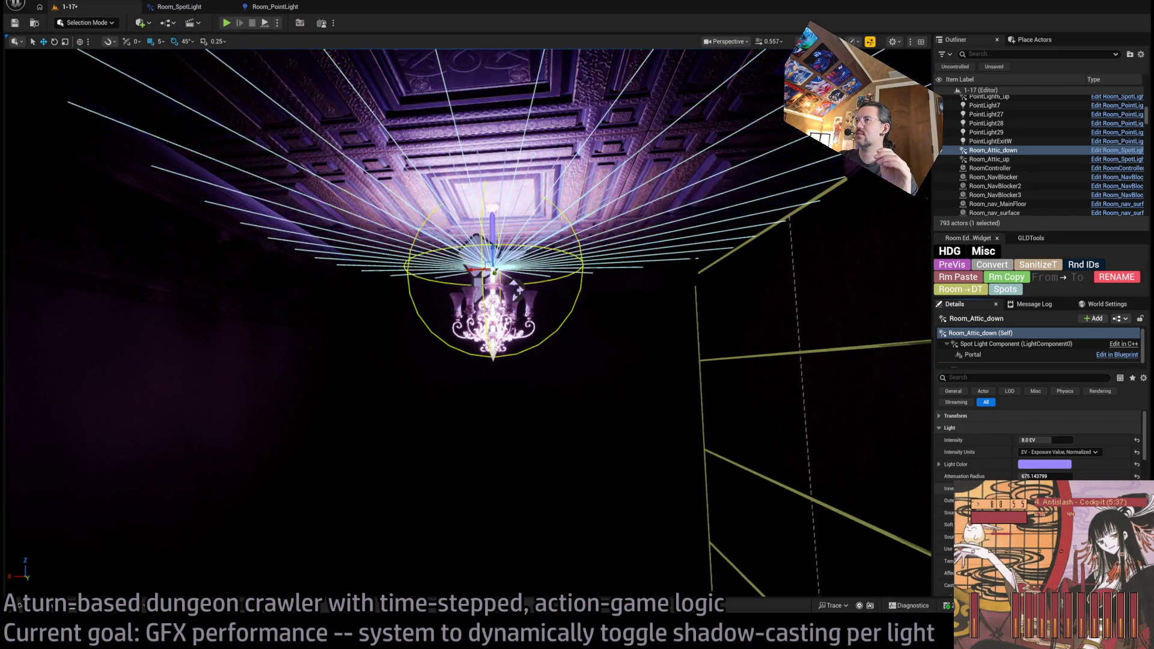
Adjust Room_Attic_down's attenuation radius, settling on exactly 100
left_click_drag(1047, 476, 1001, 476)
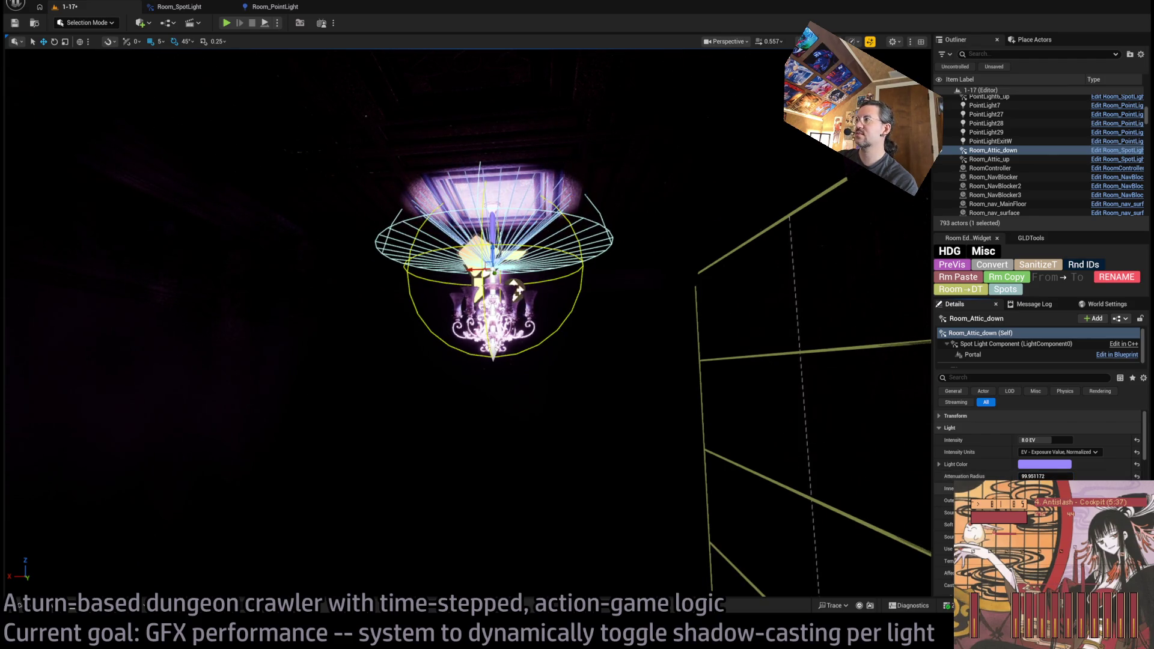
mouse_move(1057, 477)
left_mouse_down()
mouse_move(1083, 476)
mouse_move(1061, 476)
left_mouse_up()
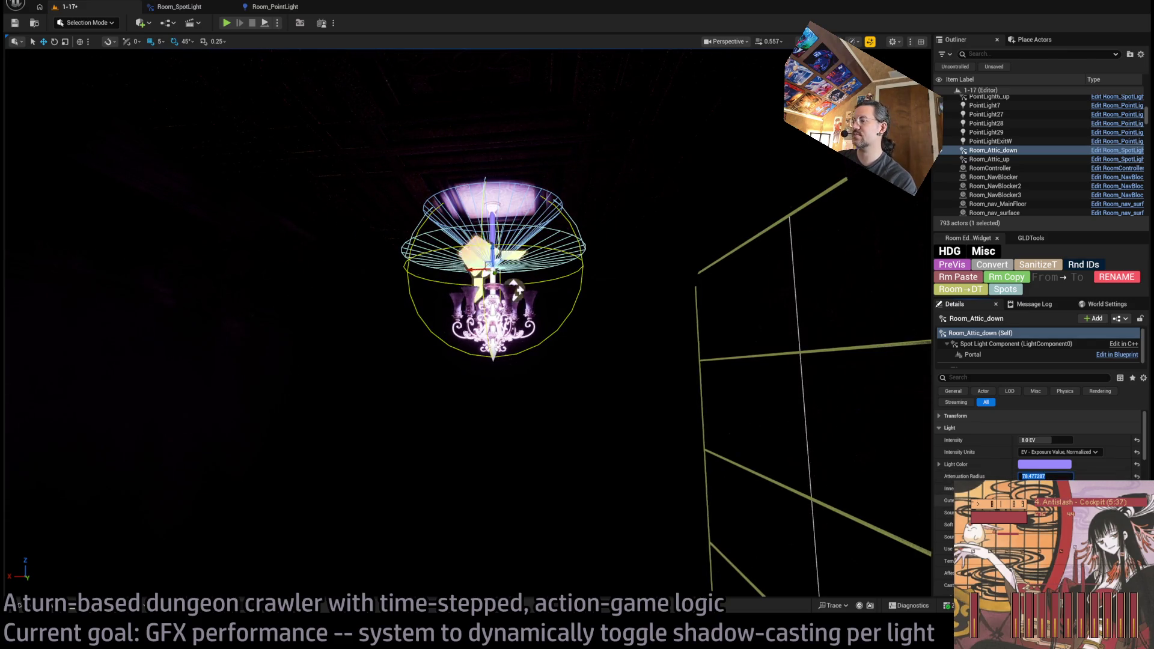
type("100")
key("Return")
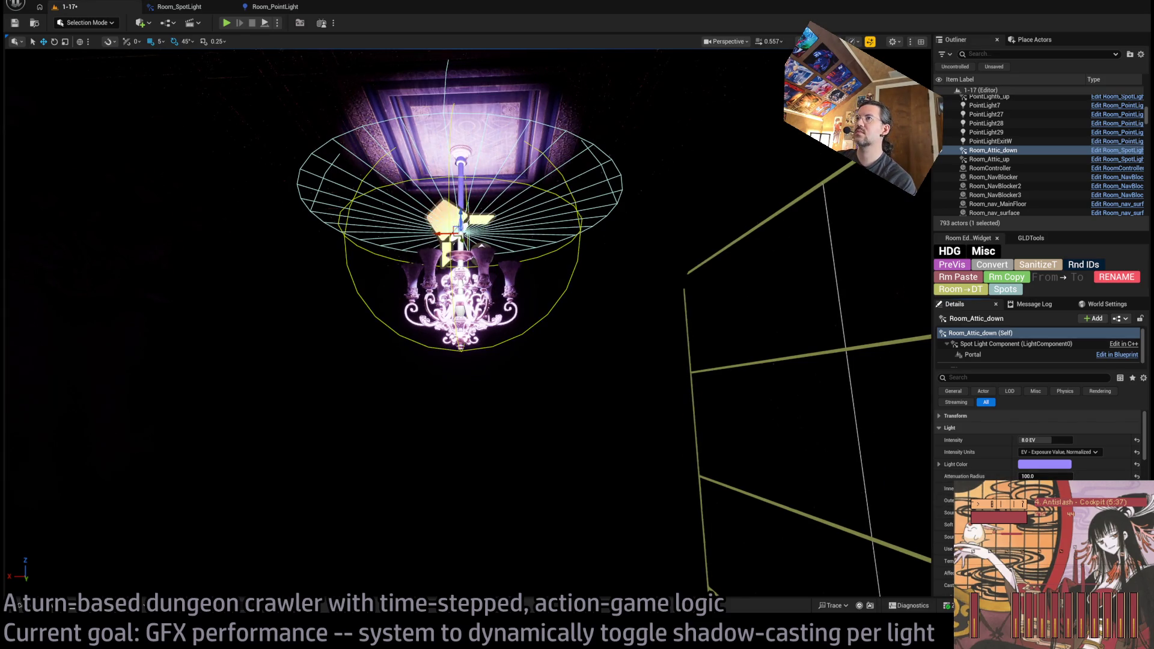
Lower Room_Attic_down onto the chandelier, set its attenuation radius to 150, and frame Room_Attic_up
left_click_drag(662, 365, 662, 365)
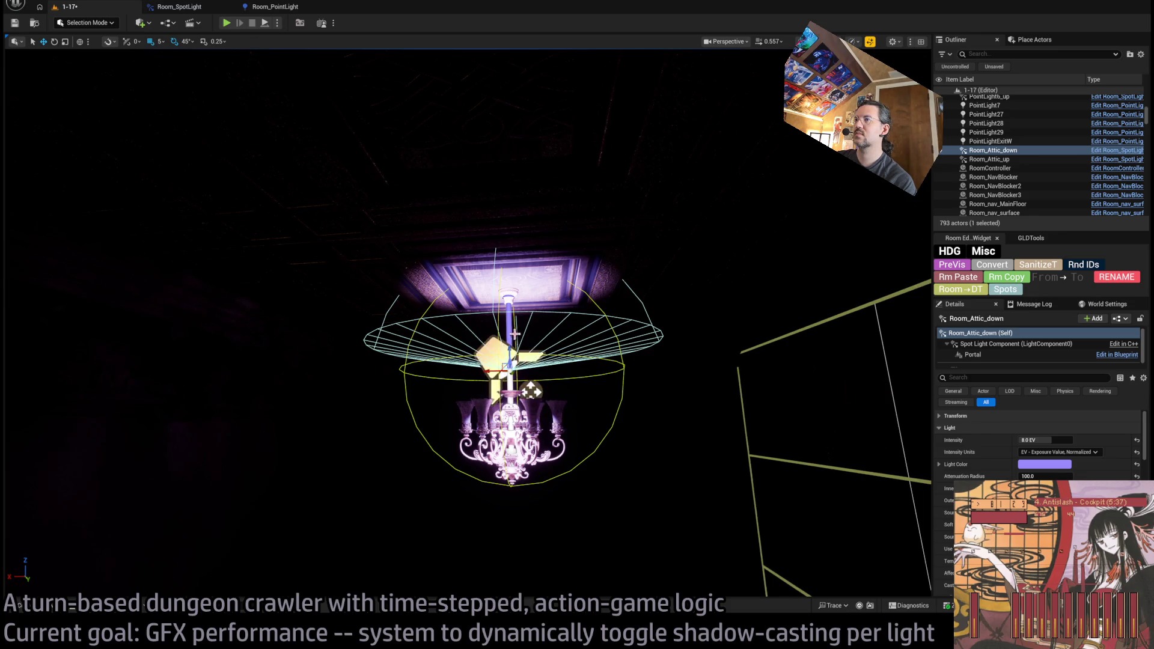
left_click_drag(531, 391, 533, 477)
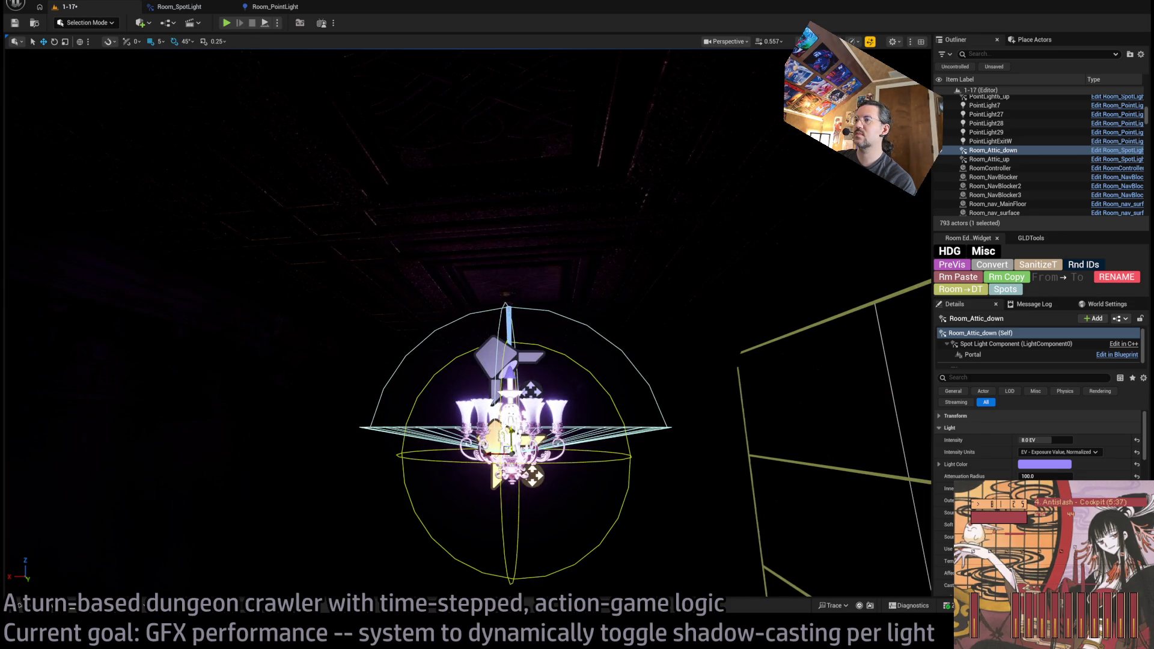
mouse_move(1028, 476)
left_mouse_down()
mouse_move(1077, 476)
mouse_move(1023, 476)
mouse_move(1052, 476)
left_mouse_up()
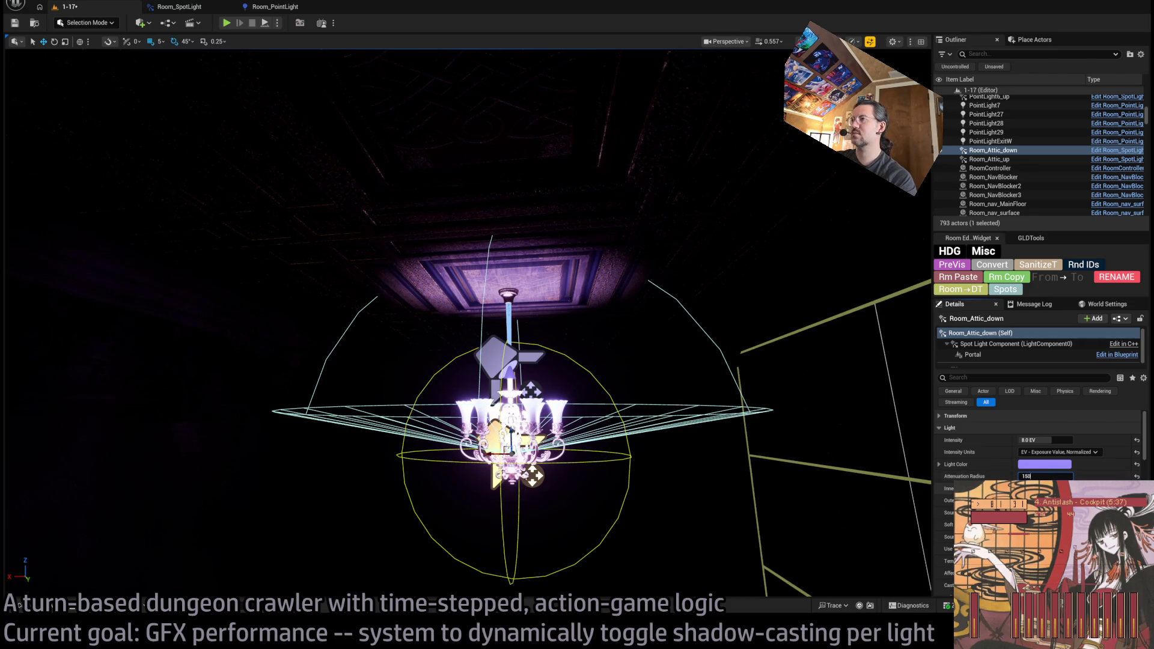
key("Return")
double_click(989, 159)
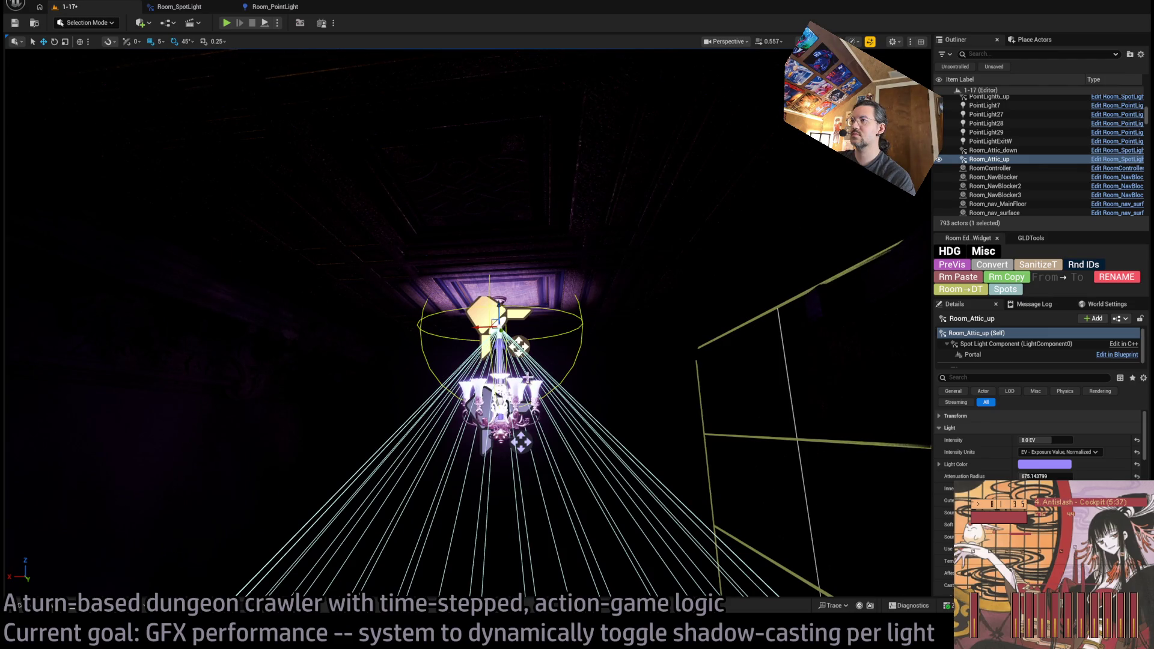
left_click(517, 390)
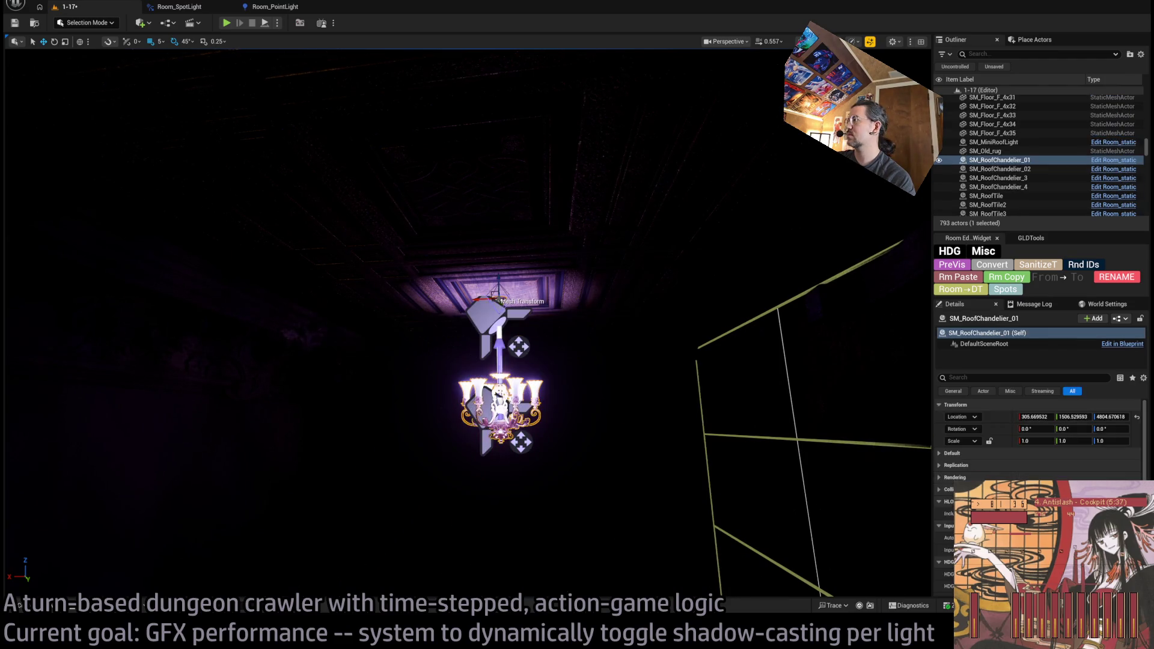
Compare Room_Attic_down with Room_Attic_up, nudging Room_Attic_up slightly below the chandelier
left_click(999, 455)
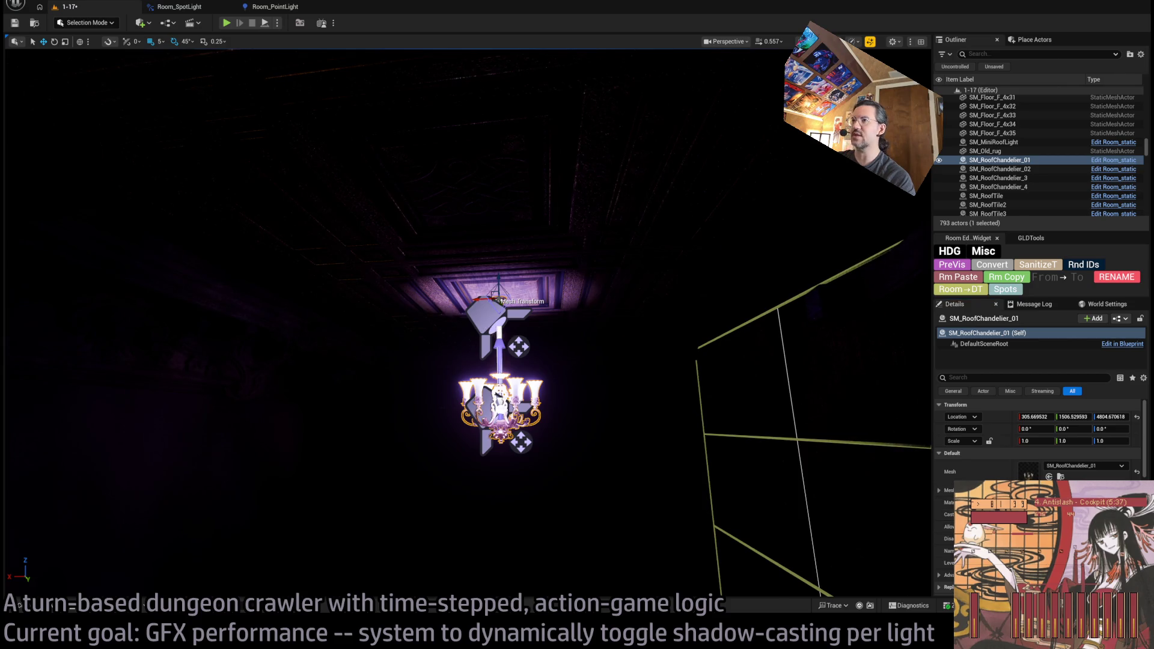
key("ctrl+z")
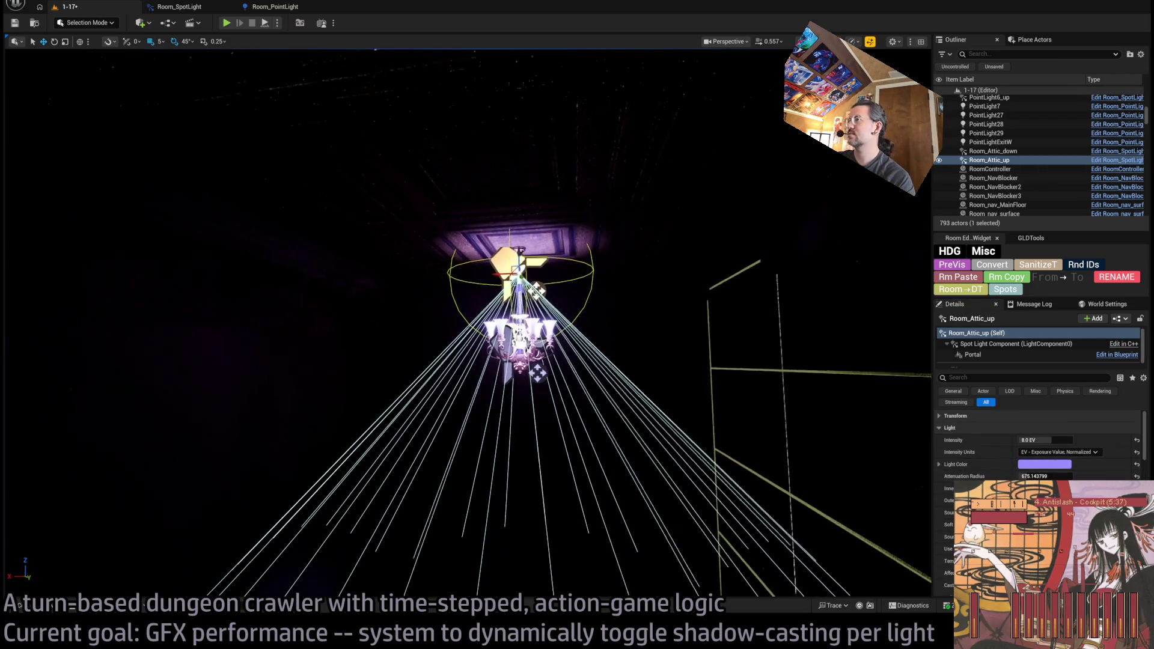
scroll(19, 604, "up", 3)
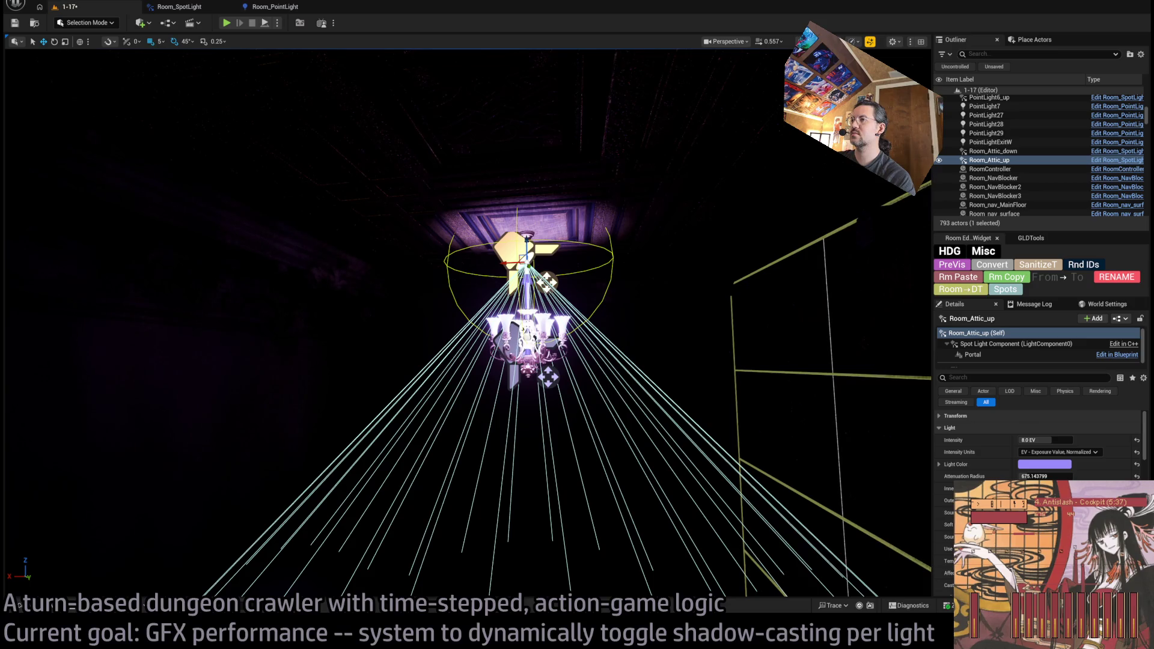
left_click(993, 151)
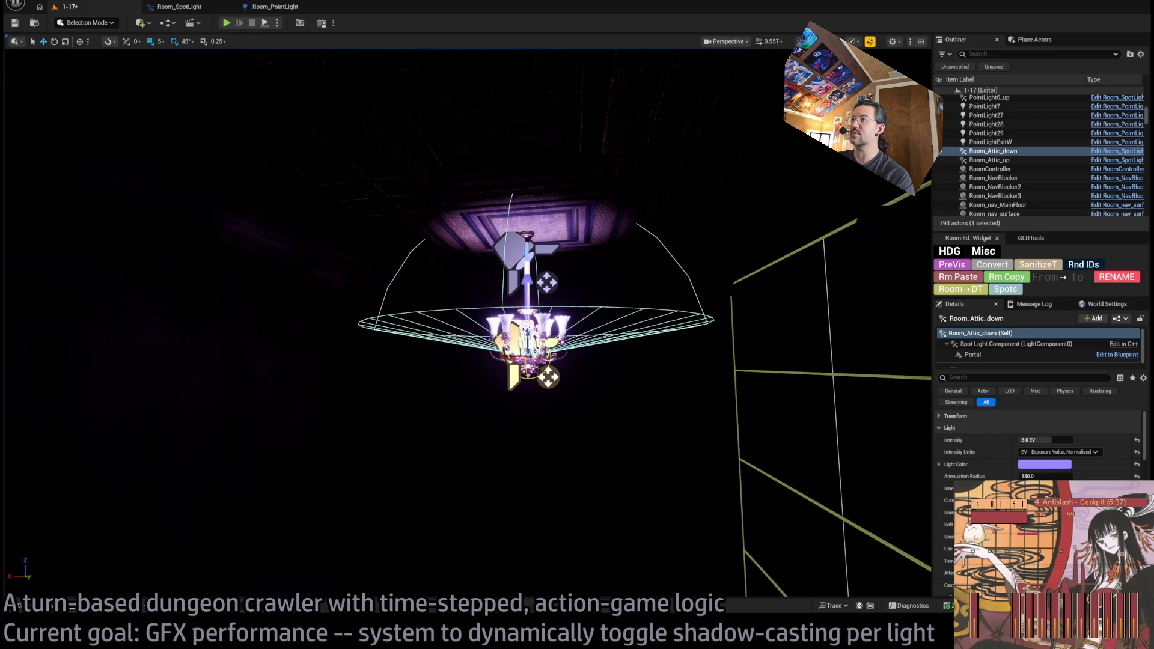
left_click(989, 160)
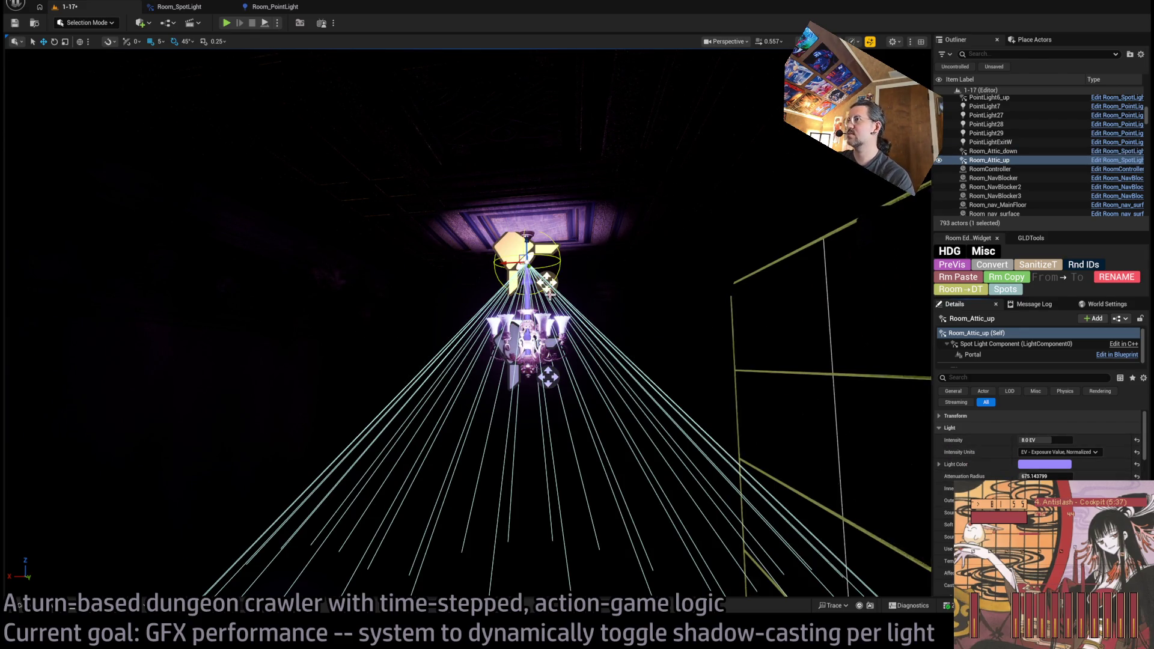
mouse_move(528, 259)
left_mouse_down()
mouse_move(528, 274)
mouse_move(529, 222)
left_mouse_up()
Collapse the Light, Light Profiles and lower Details groups, then reopen Light settings
left_click(950, 427)
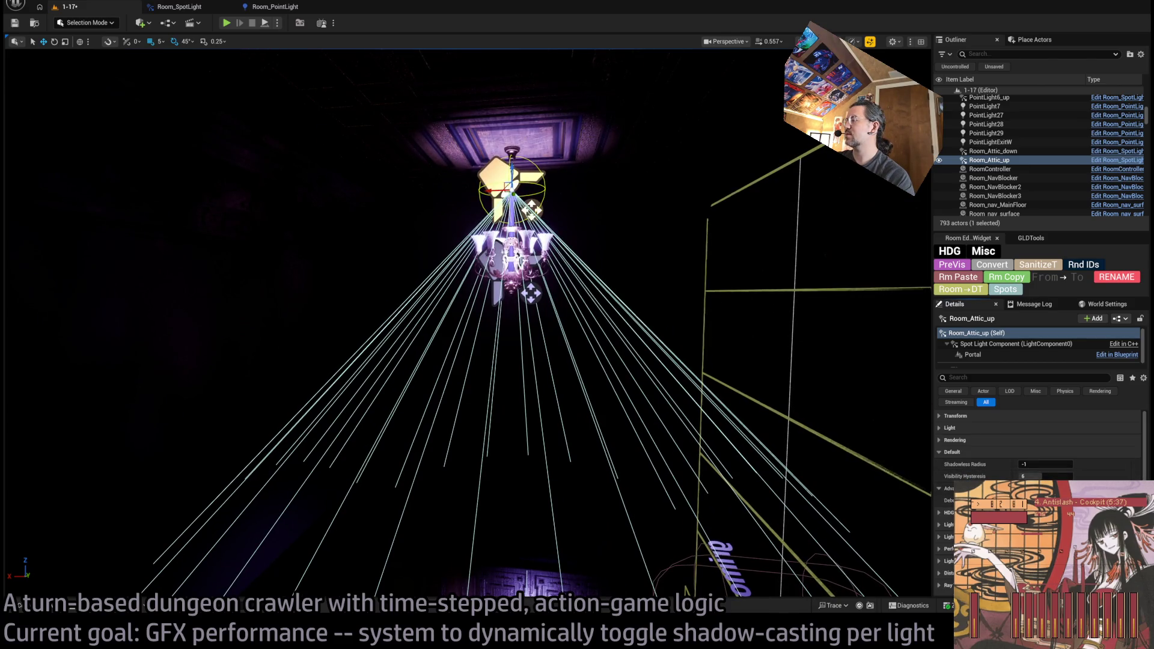
left_click(948, 537)
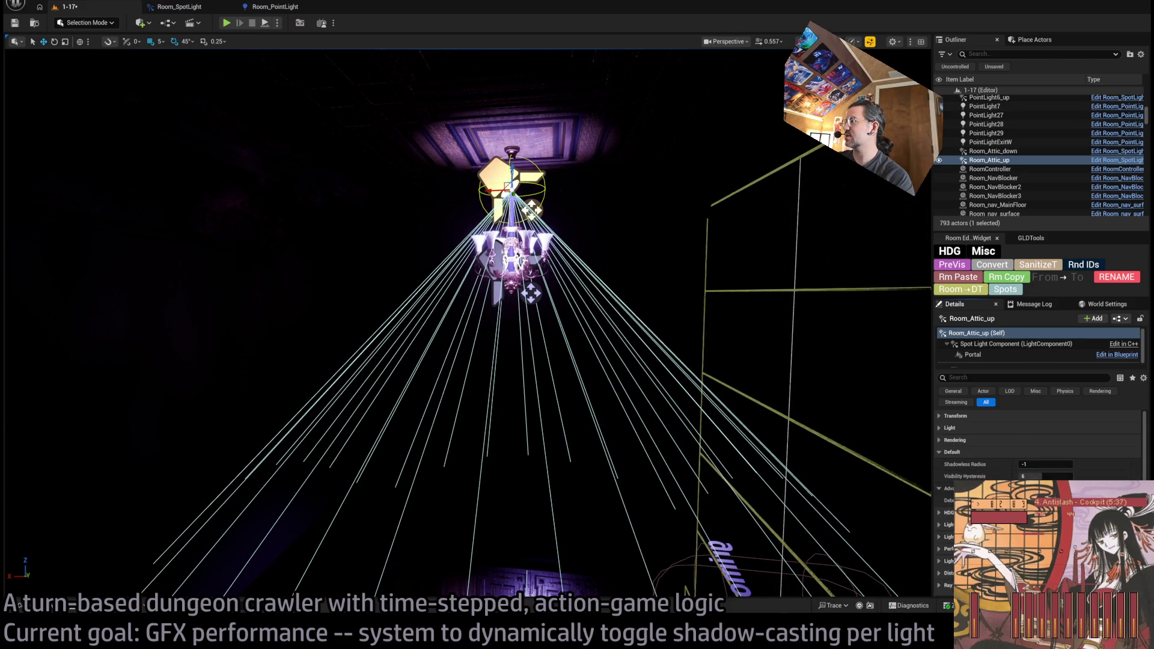
scroll(1040, 445, "down", 2)
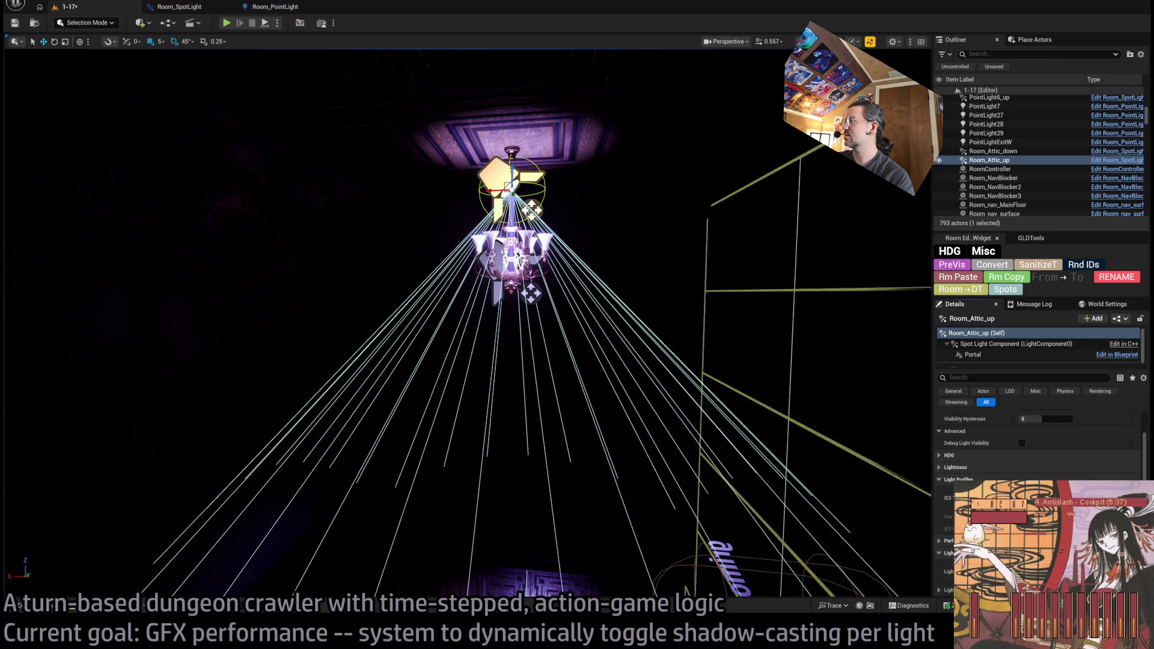
left_click(959, 479)
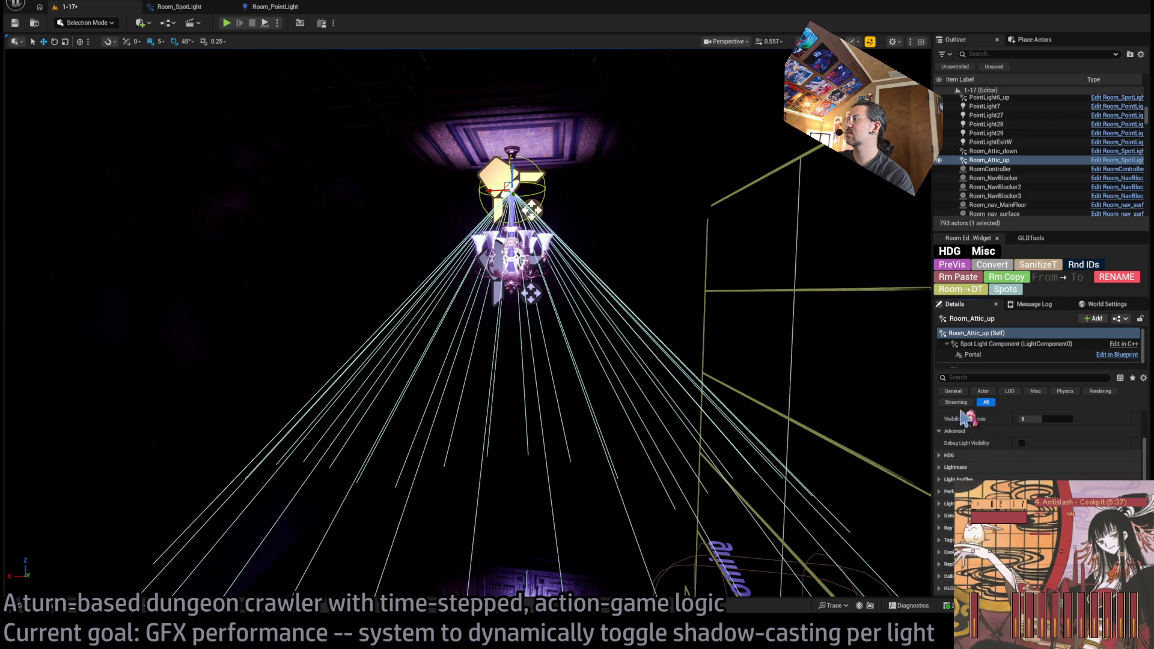
scroll(992, 452, "up", 2)
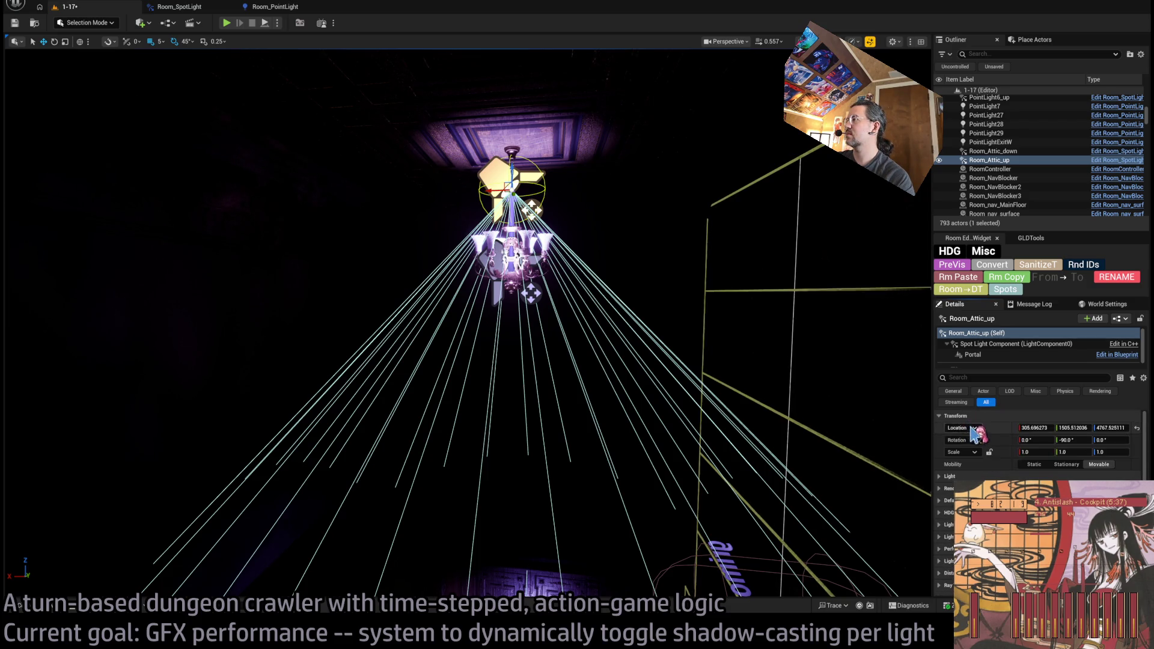
left_click(974, 428)
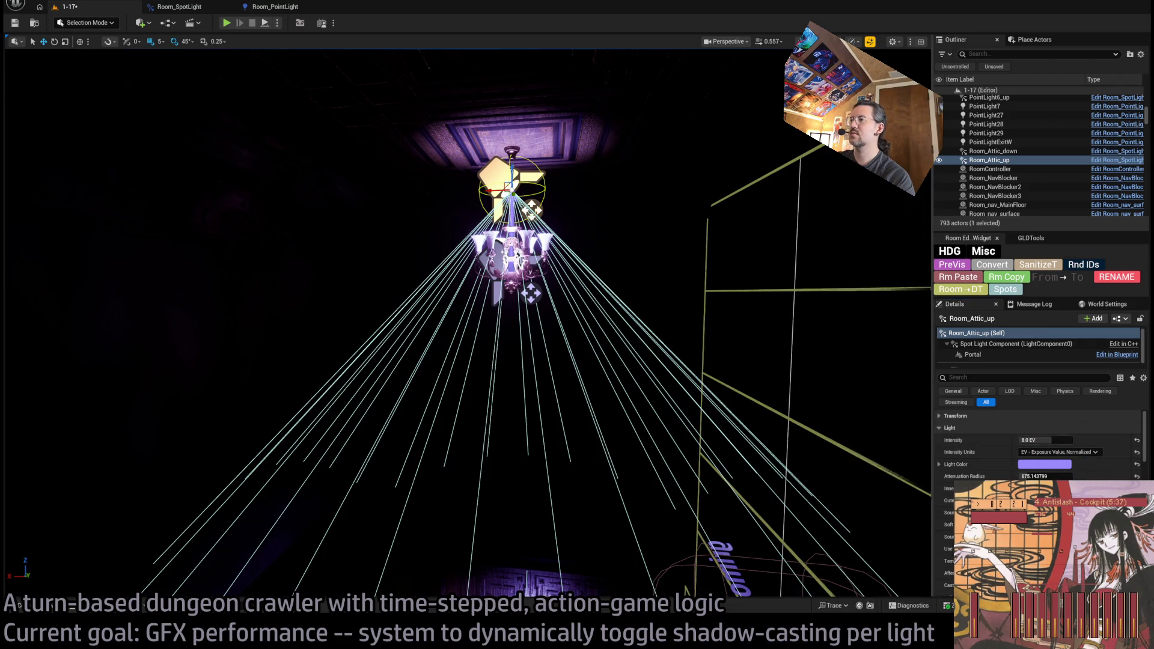
Raise Room_Attic_up's attenuation radius to about 779.67
left_click_drag(601, 361, 602, 270)
key("f")
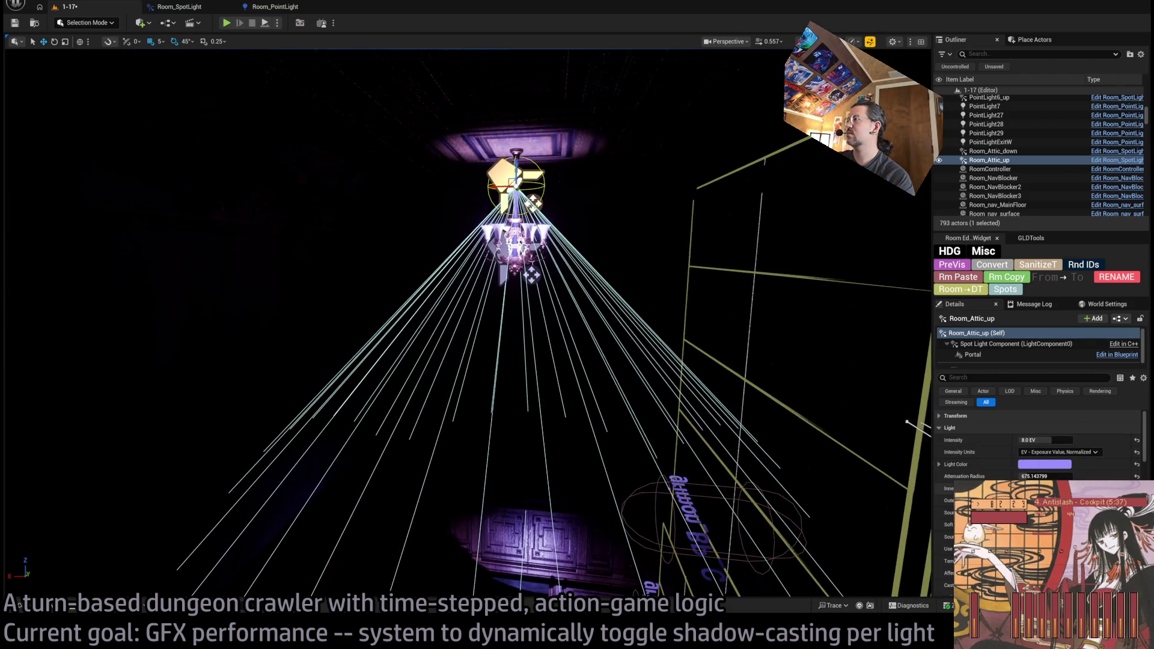
mouse_move(1034, 477)
left_mouse_down()
mouse_move(1058, 477)
mouse_move(1033, 477)
mouse_move(1040, 500)
mouse_move(1071, 501)
left_mouse_up()
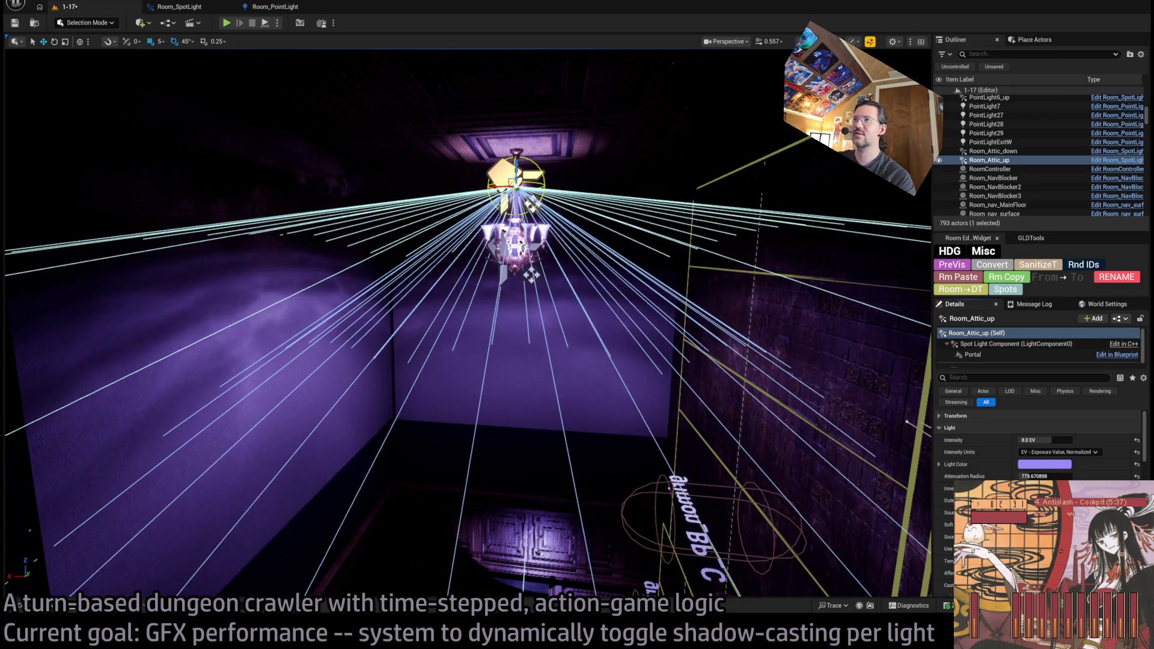
scroll(765, 420, "up", 5)
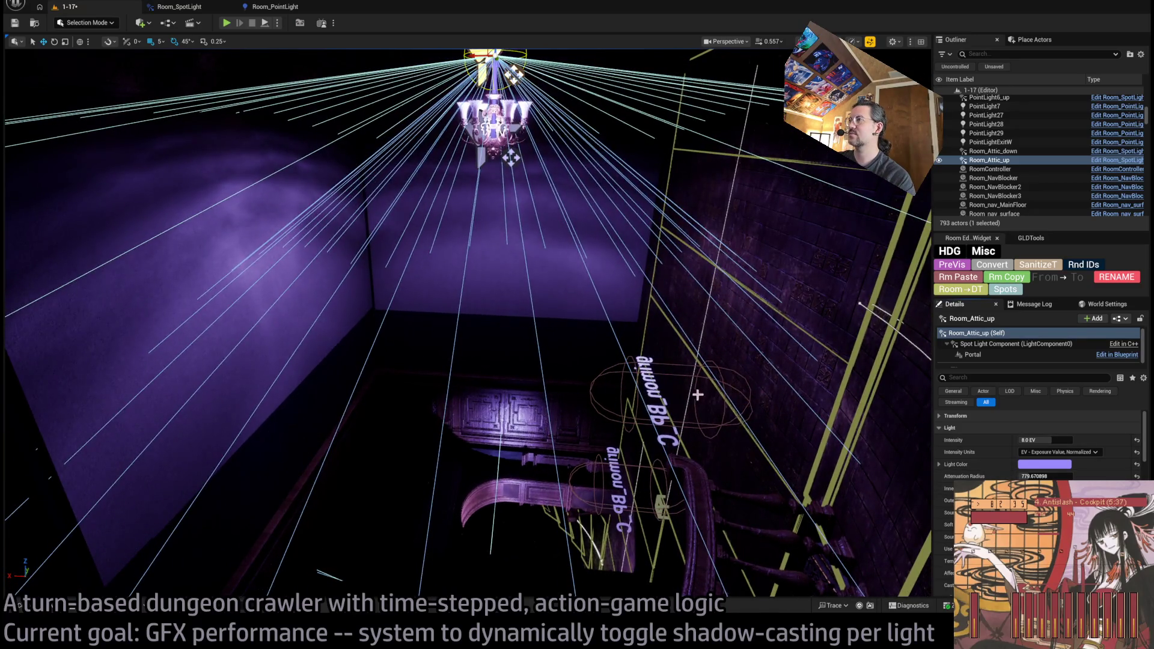
left_click_drag(33, 457, 36, 421)
key("f")
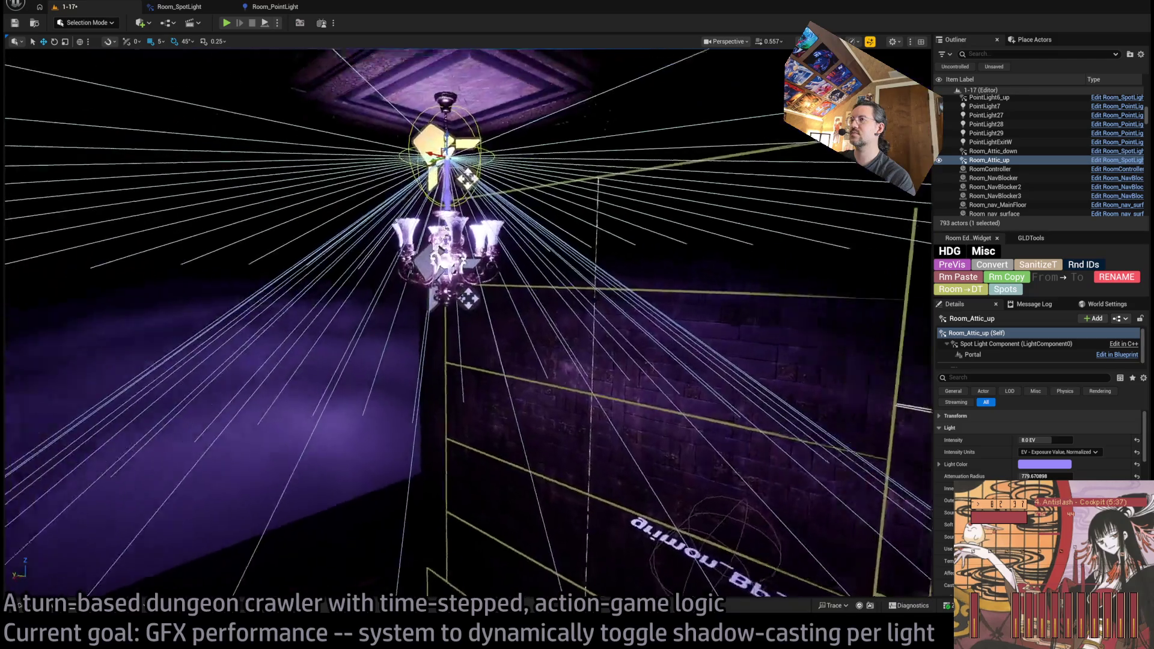
scroll(690, 387, "down", 5)
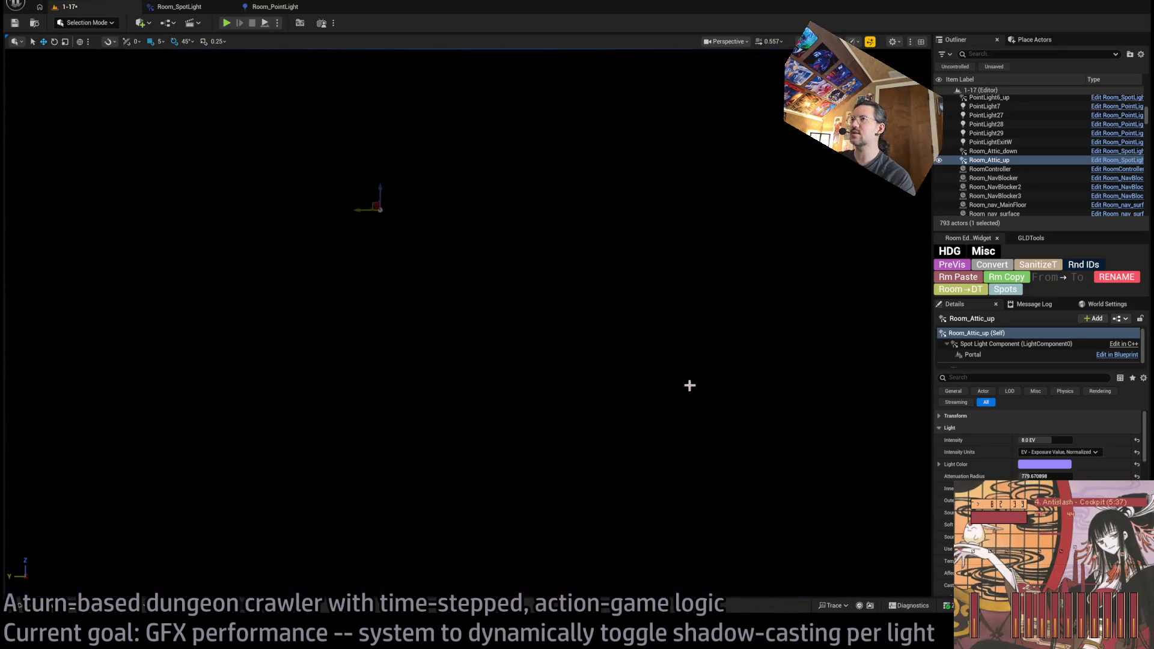
scroll(383, 229, "up", 2)
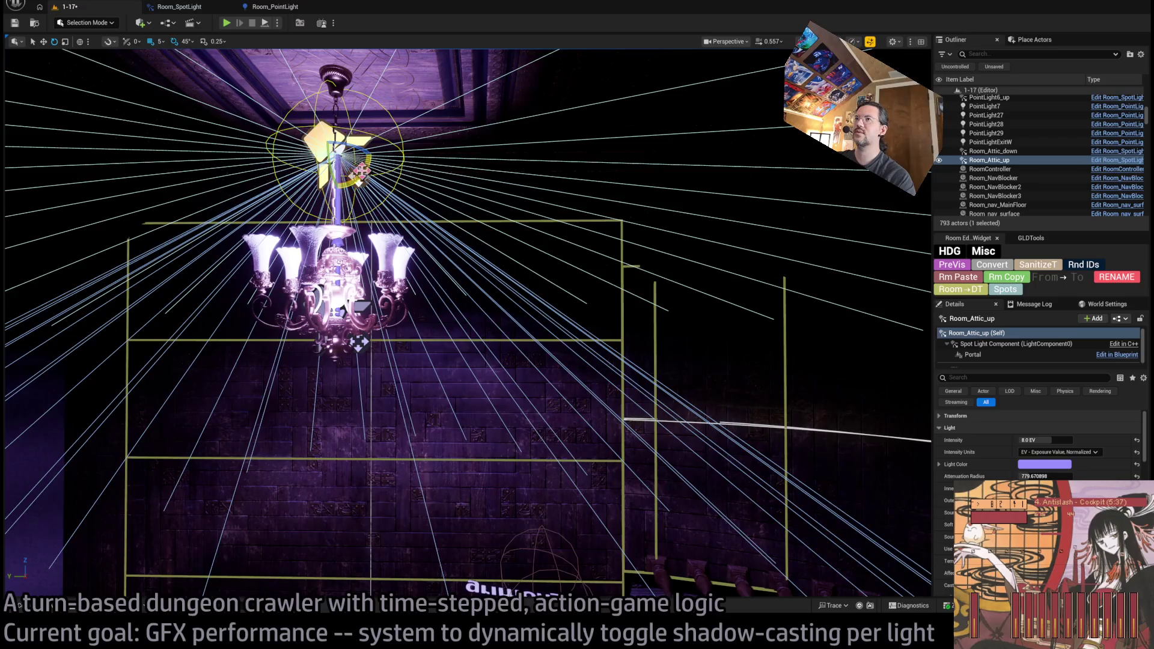
Tilt Room_Attic_up about 7.75 degrees beneath the chandelier
mouse_move(343, 133)
left_mouse_down()
mouse_move(338, 123)
mouse_move(343, 301)
mouse_move(348, 210)
mouse_move(487, 302)
mouse_move(501, 284)
left_mouse_up()
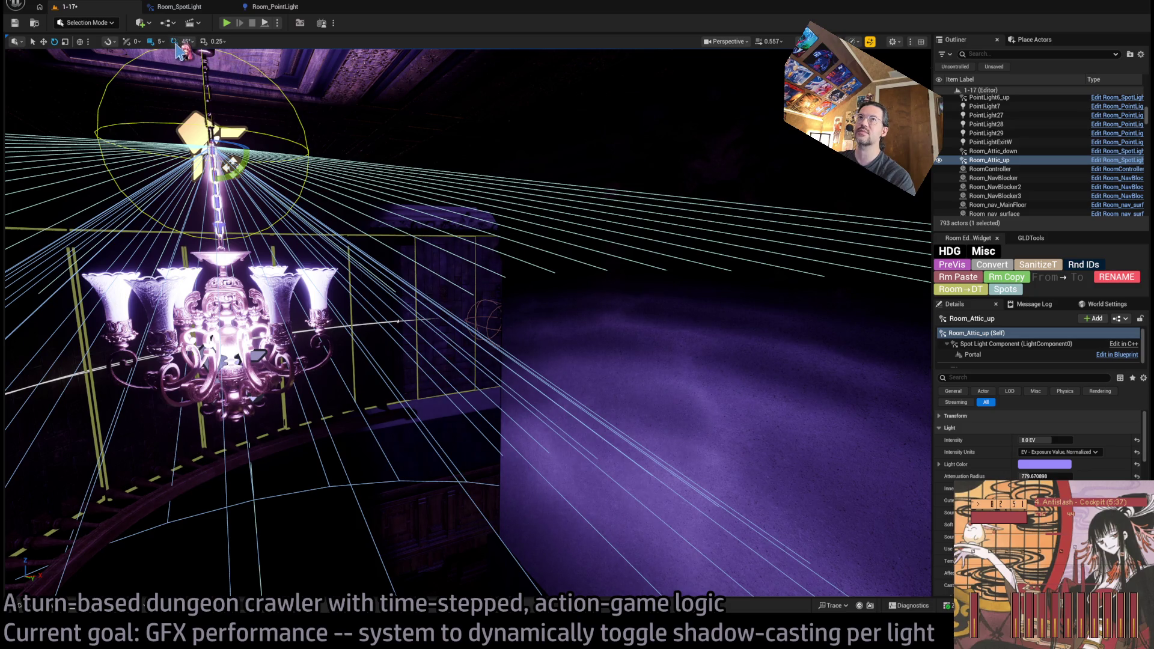
left_click_drag(179, 54, 235, 93)
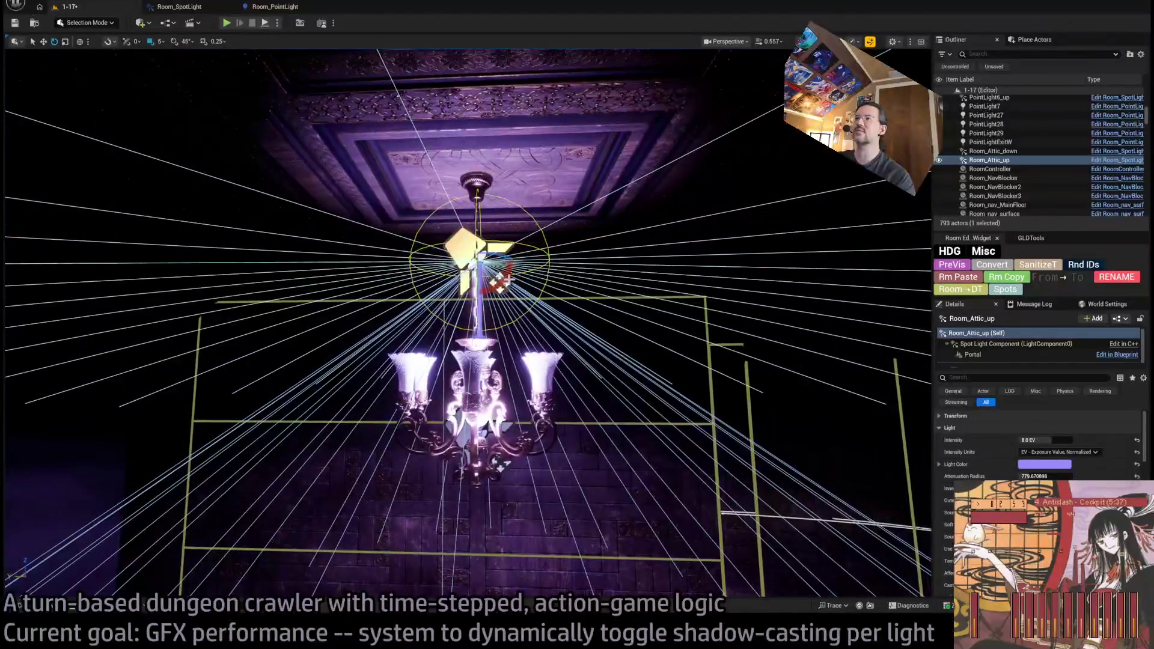
left_click_drag(499, 279, 499, 283)
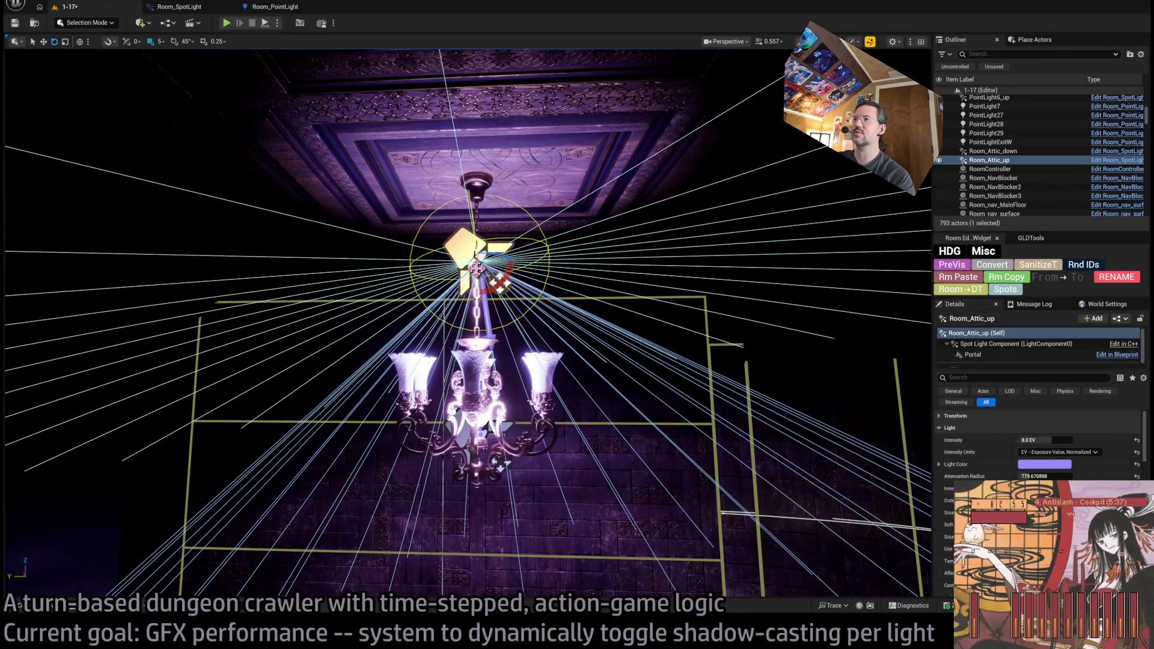
mouse_move(500, 282)
left_mouse_down()
mouse_move(542, 324)
mouse_move(487, 307)
left_mouse_up()
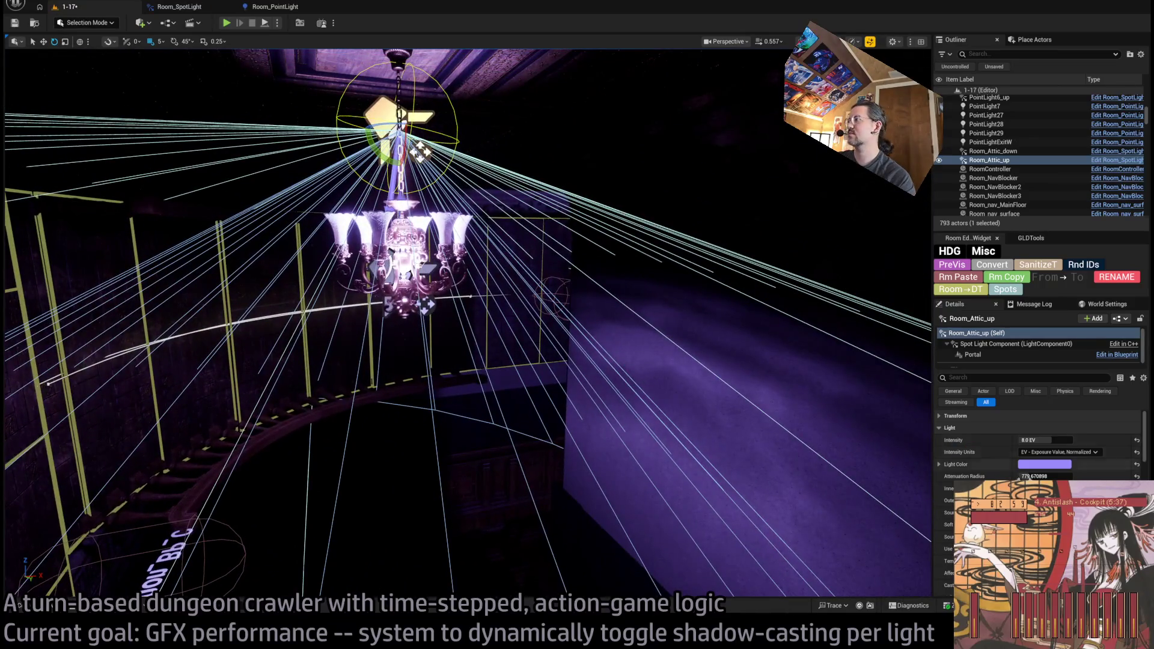
left_click_drag(541, 361, 505, 295)
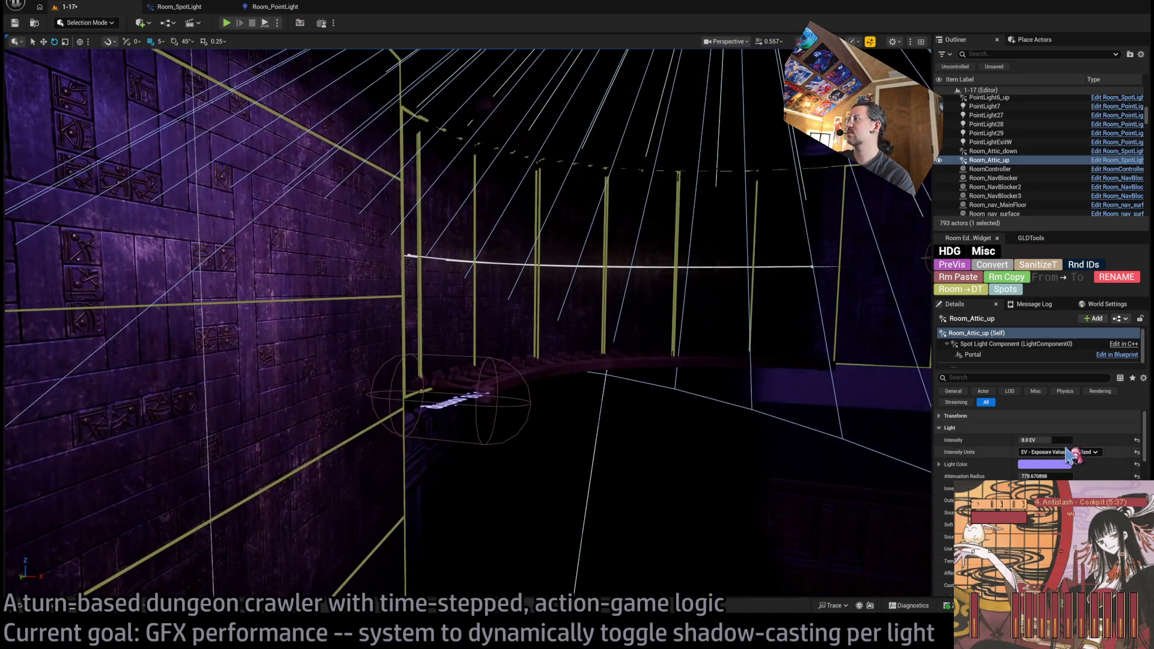
Set Room_Attic_up's intensity to 10.0 EV and its attenuation radius to 1000
left_click(1058, 439)
type("10")
key("Return")
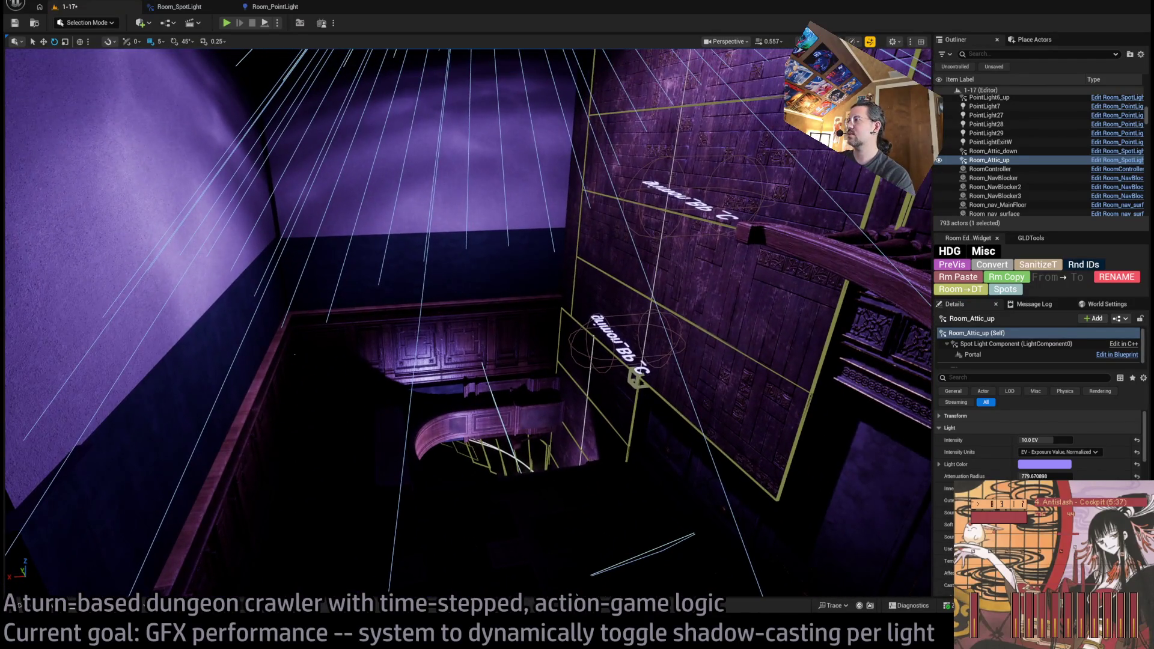
left_click_drag(1046, 477, 1073, 476)
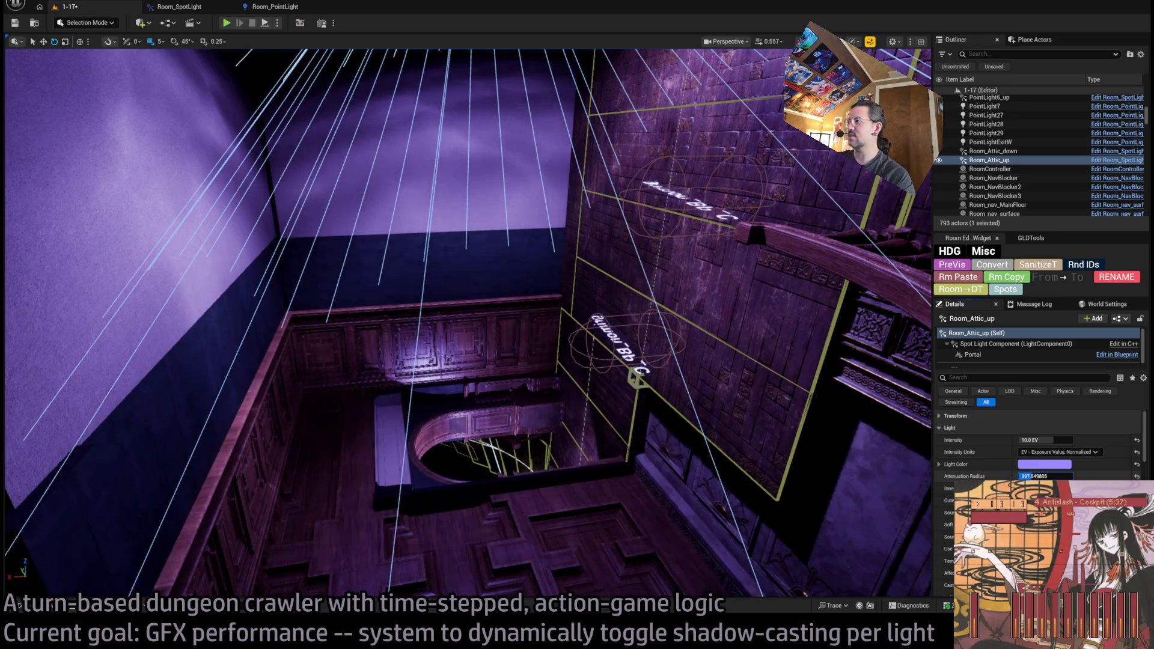
type("1000.0")
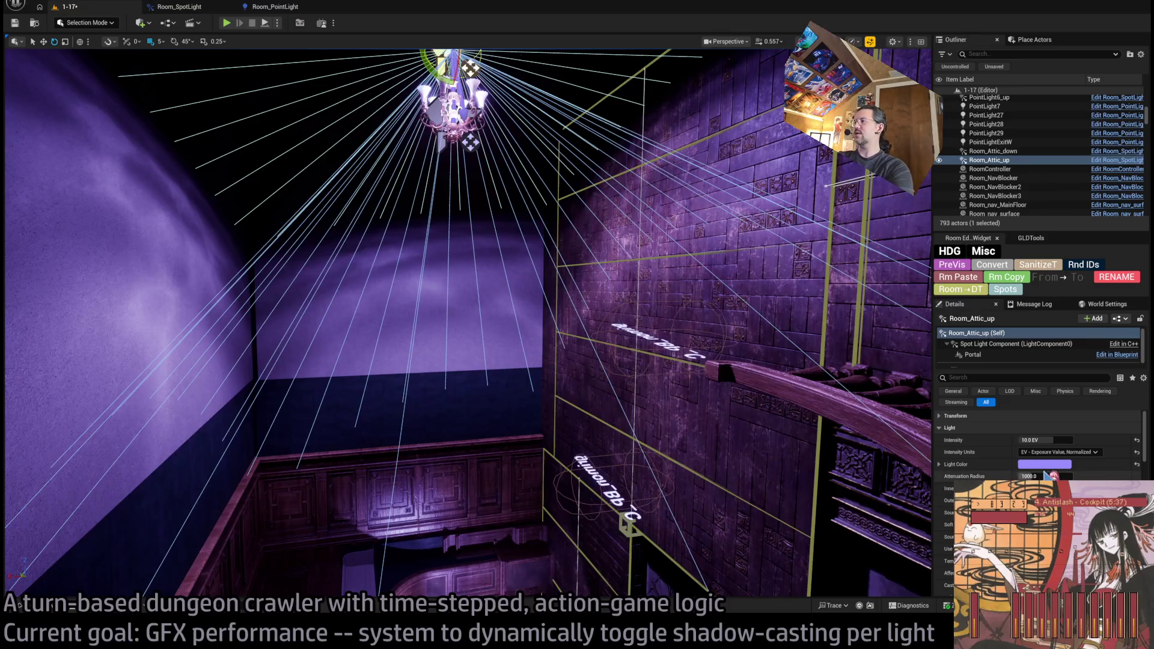
mouse_move(1046, 476)
left_mouse_down()
mouse_move(1016, 476)
mouse_move(1083, 477)
mouse_move(1028, 476)
mouse_move(1046, 475)
left_mouse_up()
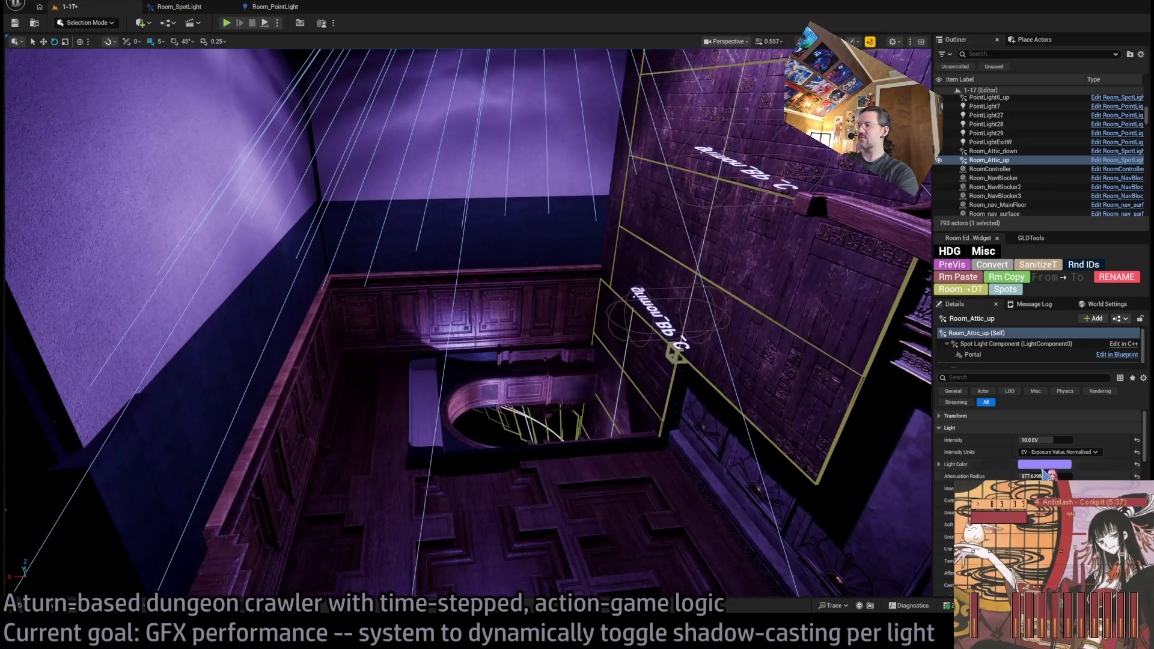
left_click(1048, 476)
type("1000")
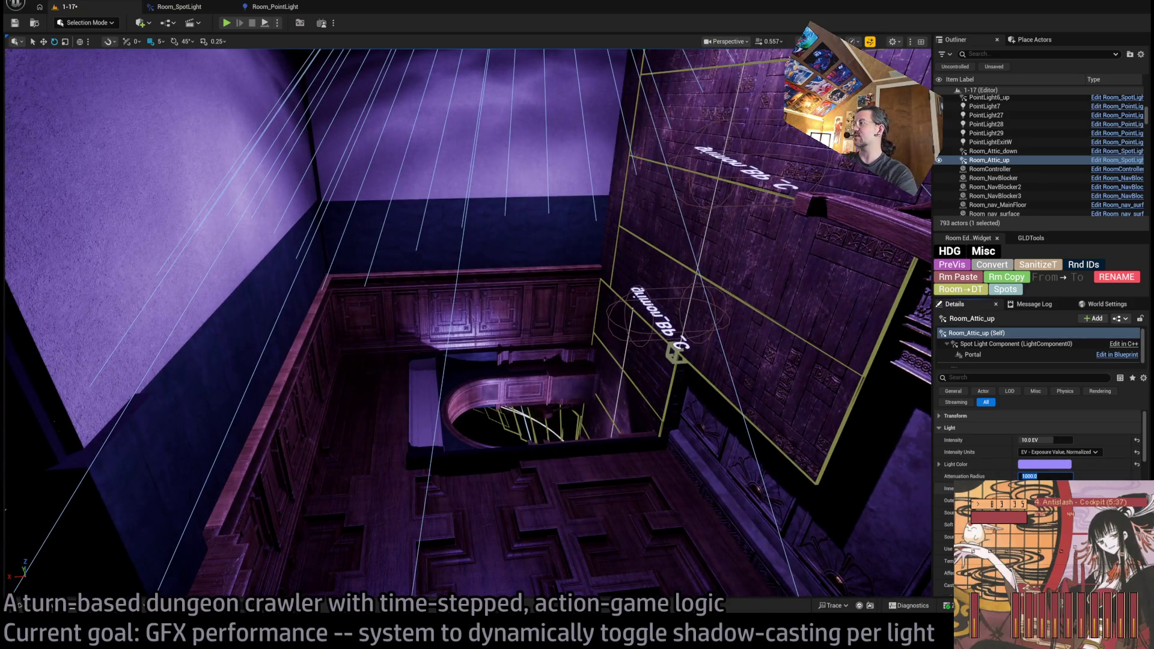
key("Return")
scroll(1040, 445, "down", 2)
scroll(1040, 445, "down", 6)
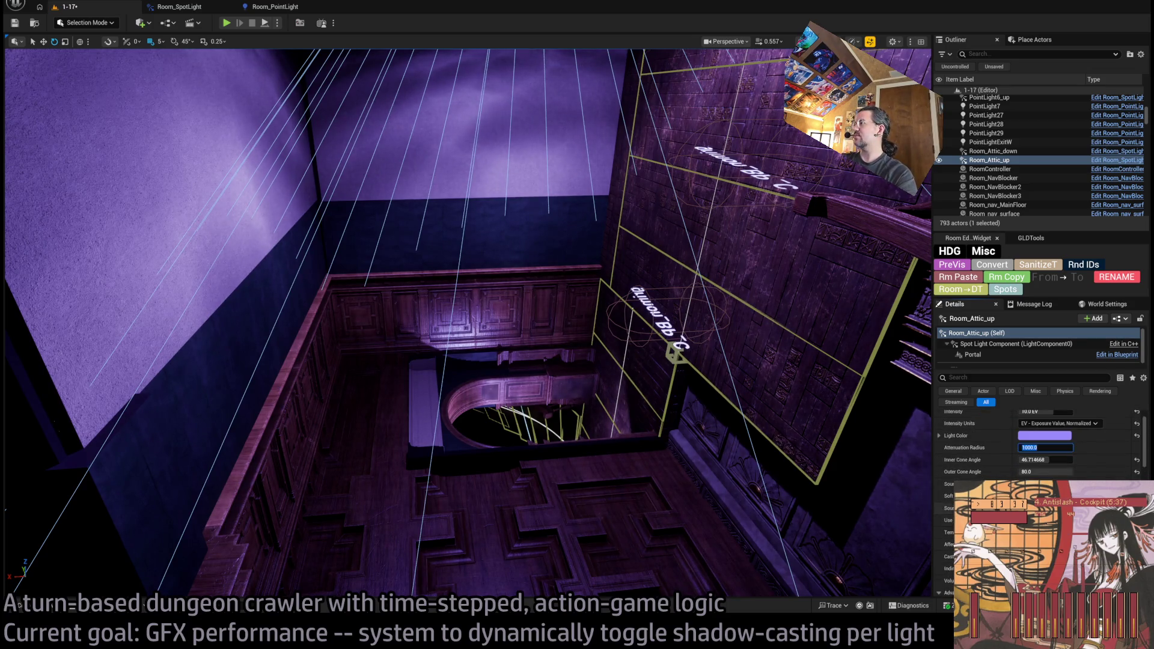
scroll(1040, 445, "up", 8)
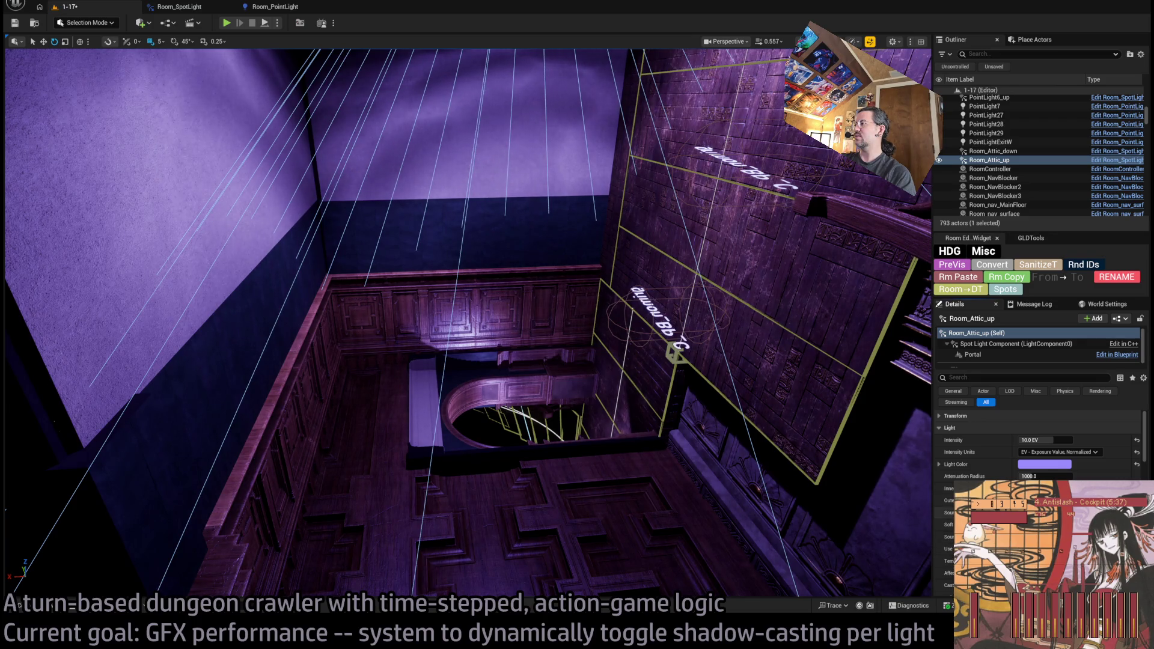
Set Shadowless Radius to 500 under Default, then fly through the attic to Room_PointLight6
left_click(950, 428)
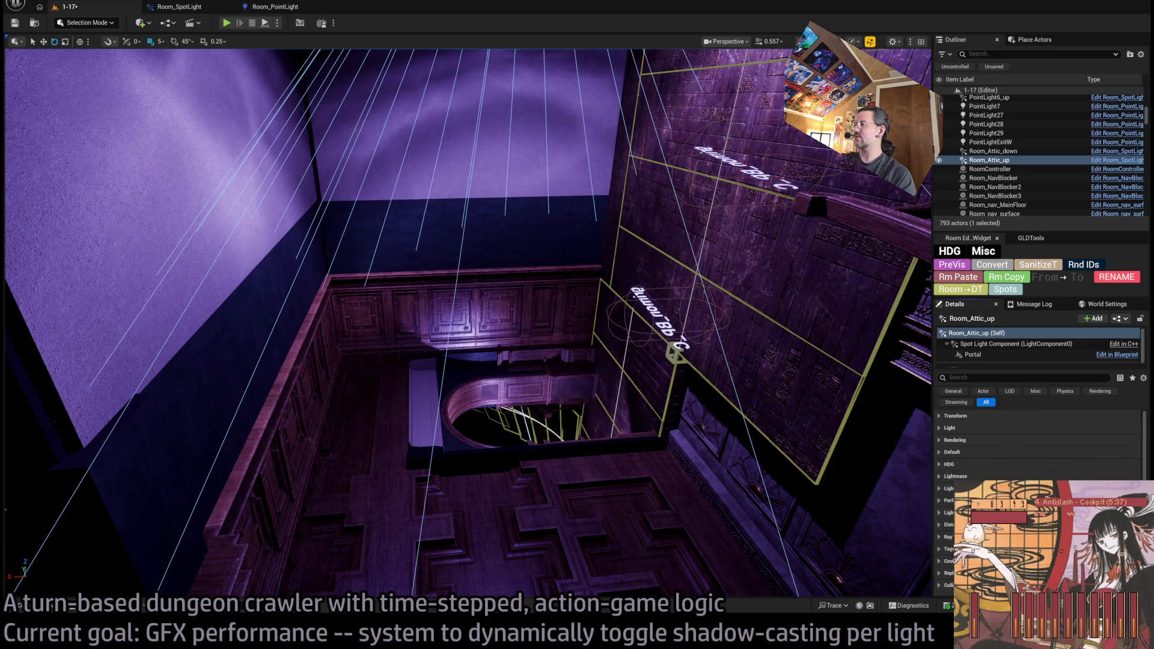
left_click(1019, 454)
left_click(1026, 464)
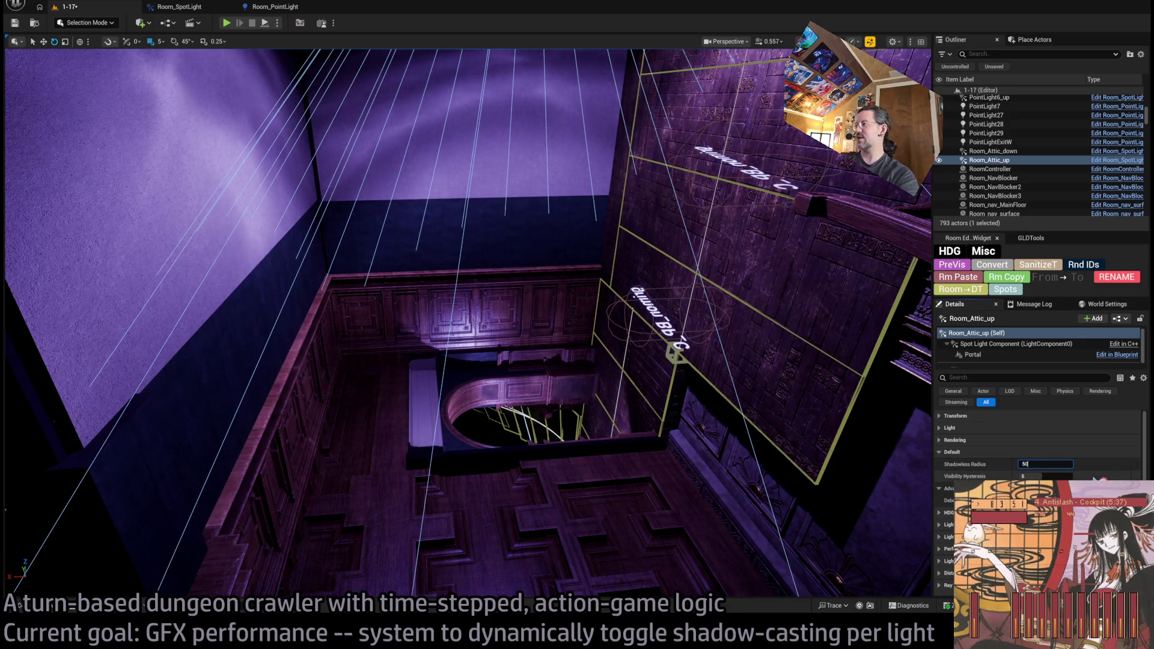
key("Return")
key("f")
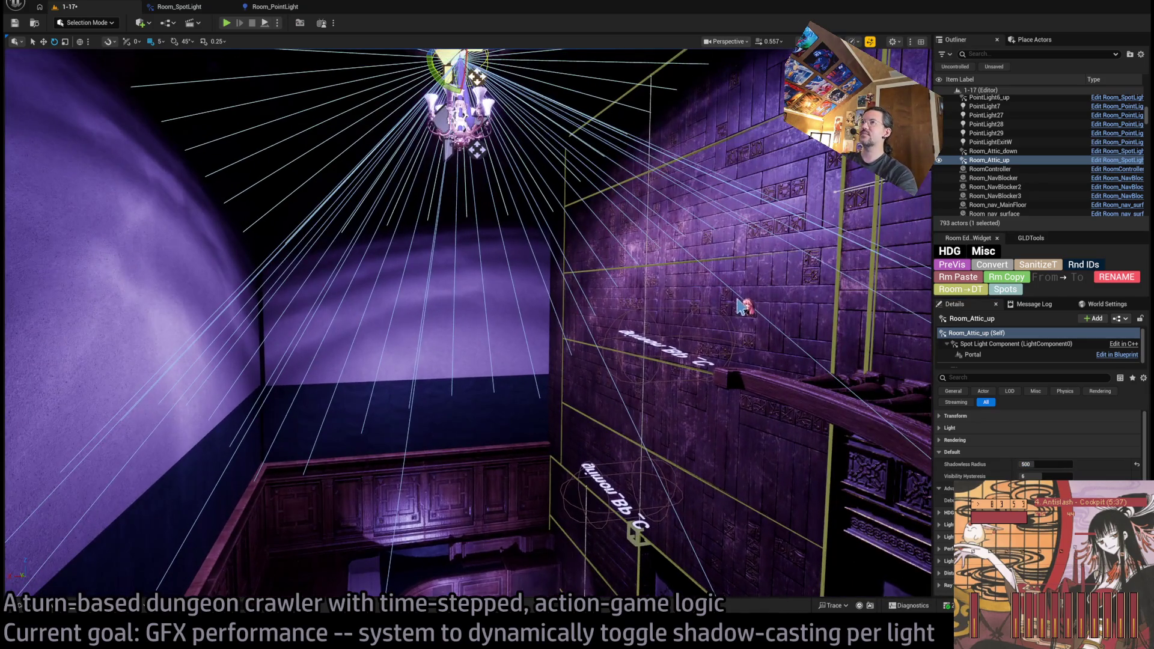
mouse_move(586, 370)
left_mouse_down()
mouse_move(541, 354)
mouse_move(523, 367)
mouse_move(466, 305)
left_mouse_up()
left_click(444, 295)
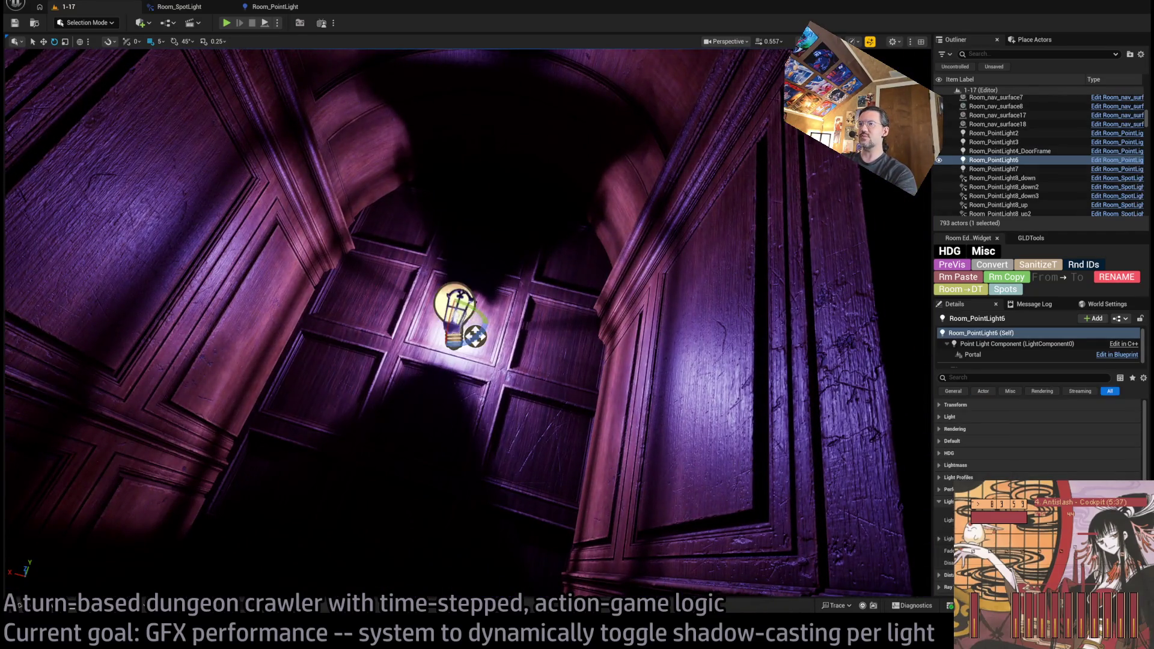
key("f")
mouse_move(444, 295)
left_mouse_down()
mouse_move(457, 282)
mouse_move(442, 301)
mouse_move(539, 329)
left_mouse_up()
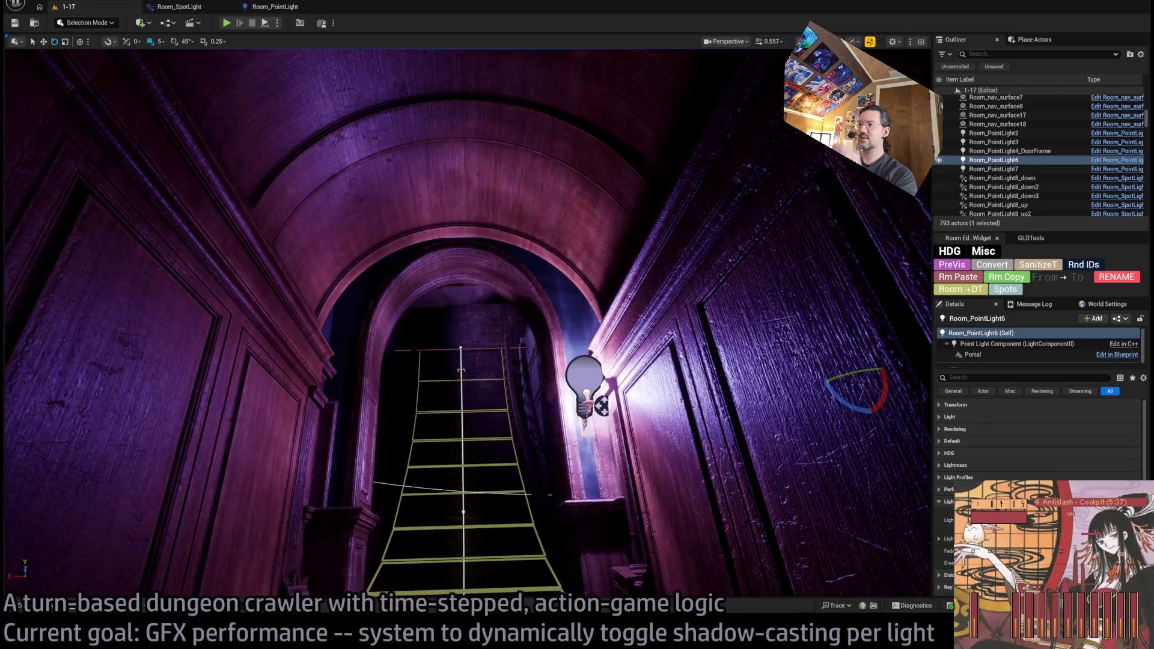
left_click(593, 432)
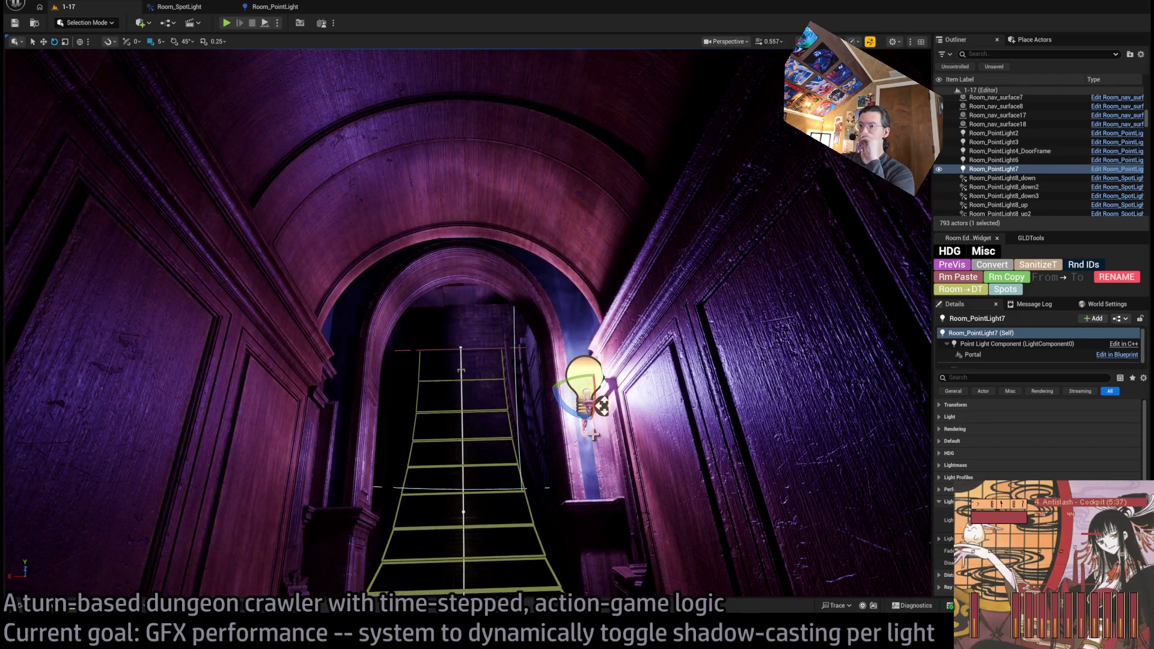
mouse_move(592, 432)
left_mouse_down()
mouse_move(607, 403)
mouse_move(619, 414)
mouse_move(586, 427)
mouse_move(544, 355)
left_mouse_up()
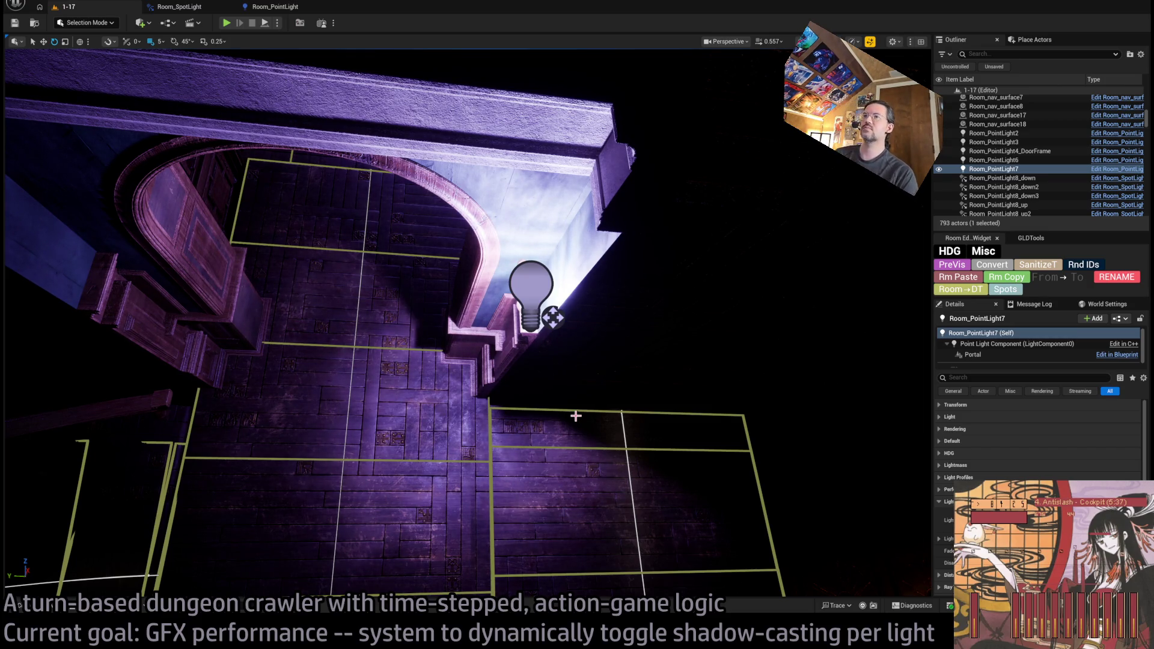
left_click_drag(503, 253, 412, 143)
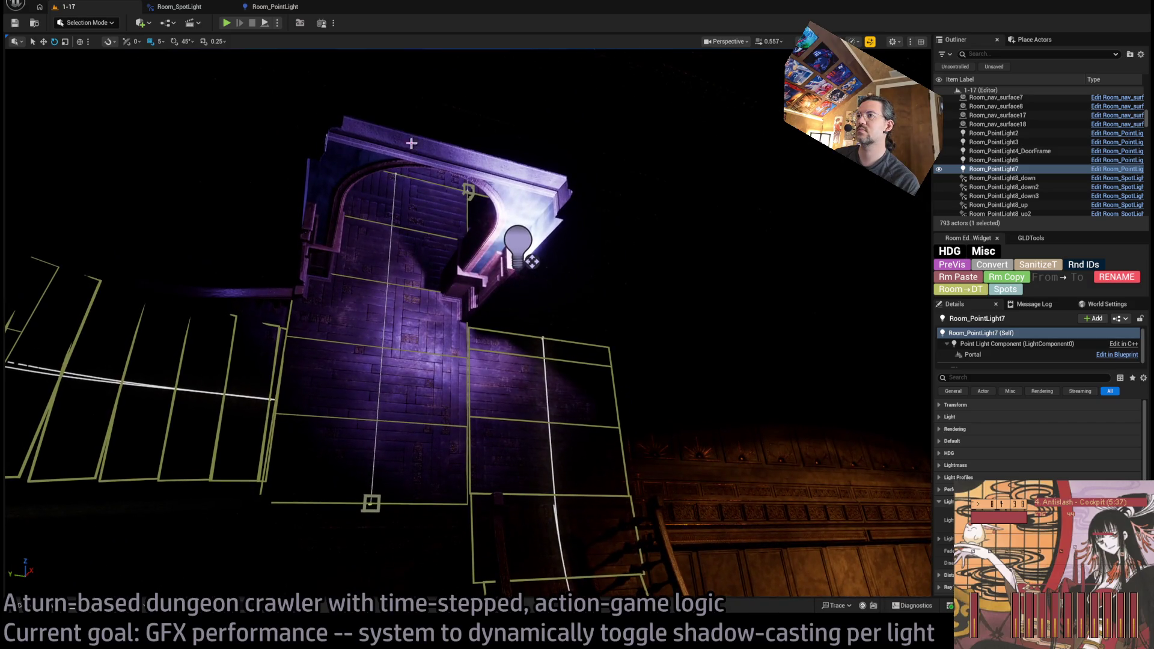
Select Room_PointLight4_DoorFrame and set its attenuation radius to 500
left_click(516, 242)
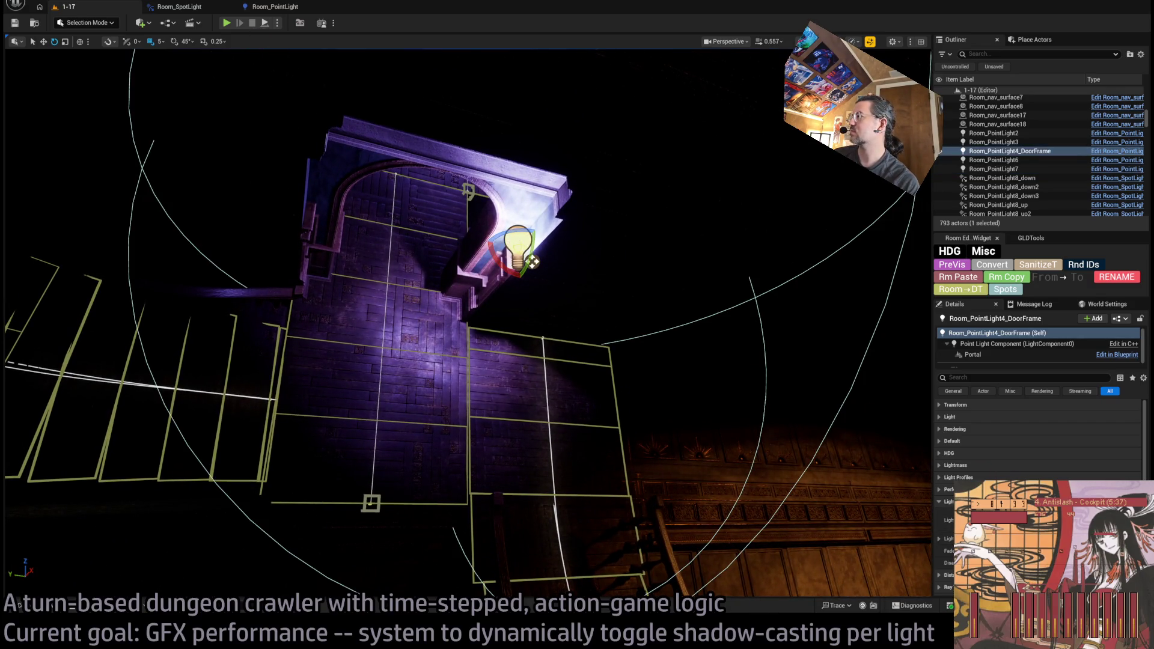
left_click(950, 416)
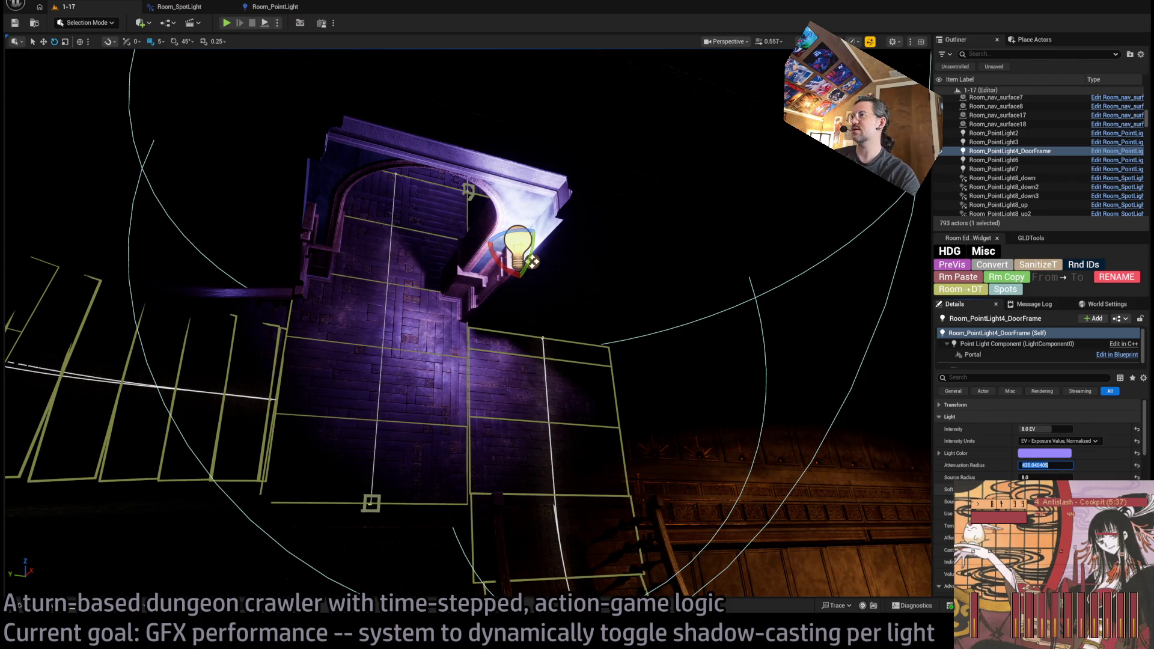
key("Return")
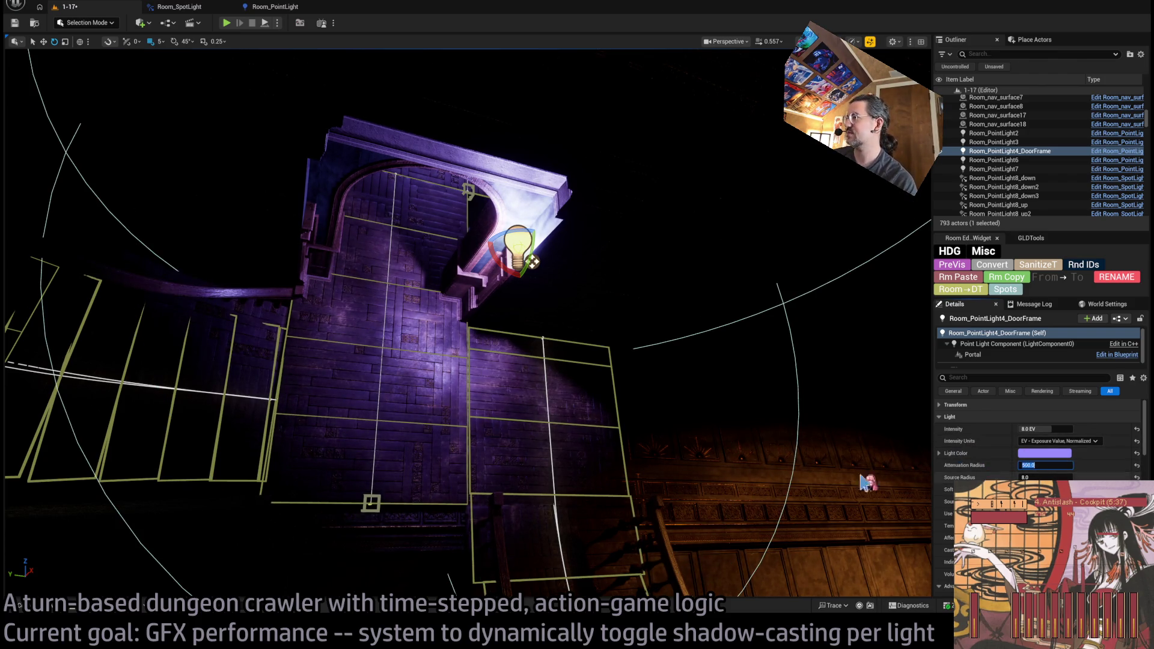
left_click(971, 418)
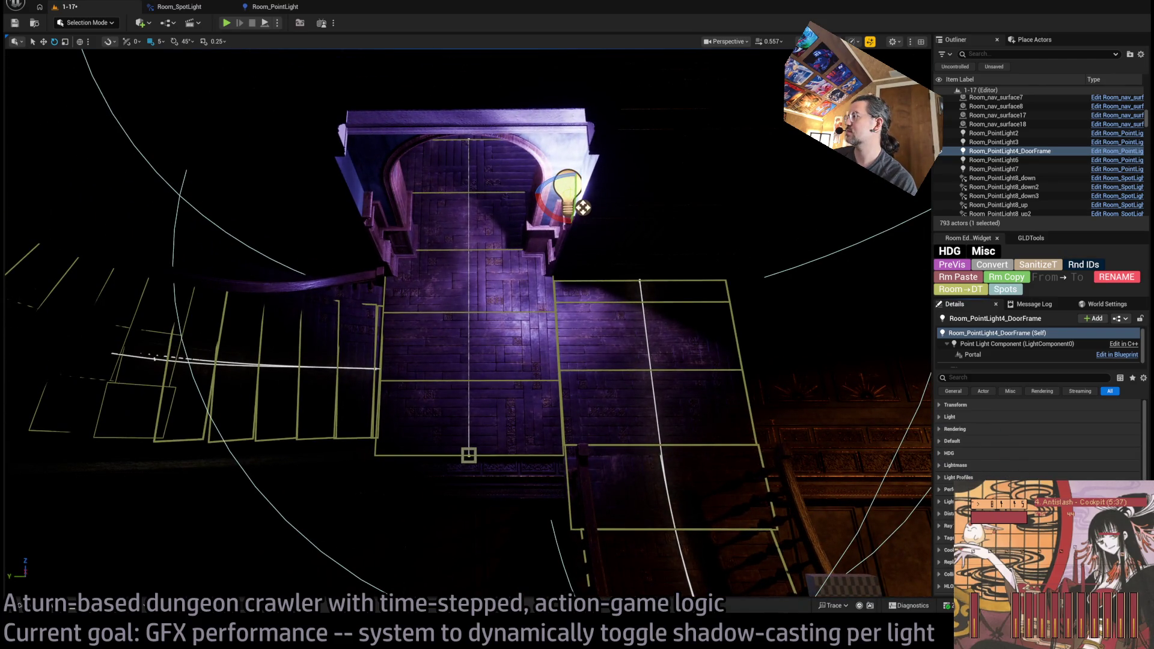
left_click(969, 442)
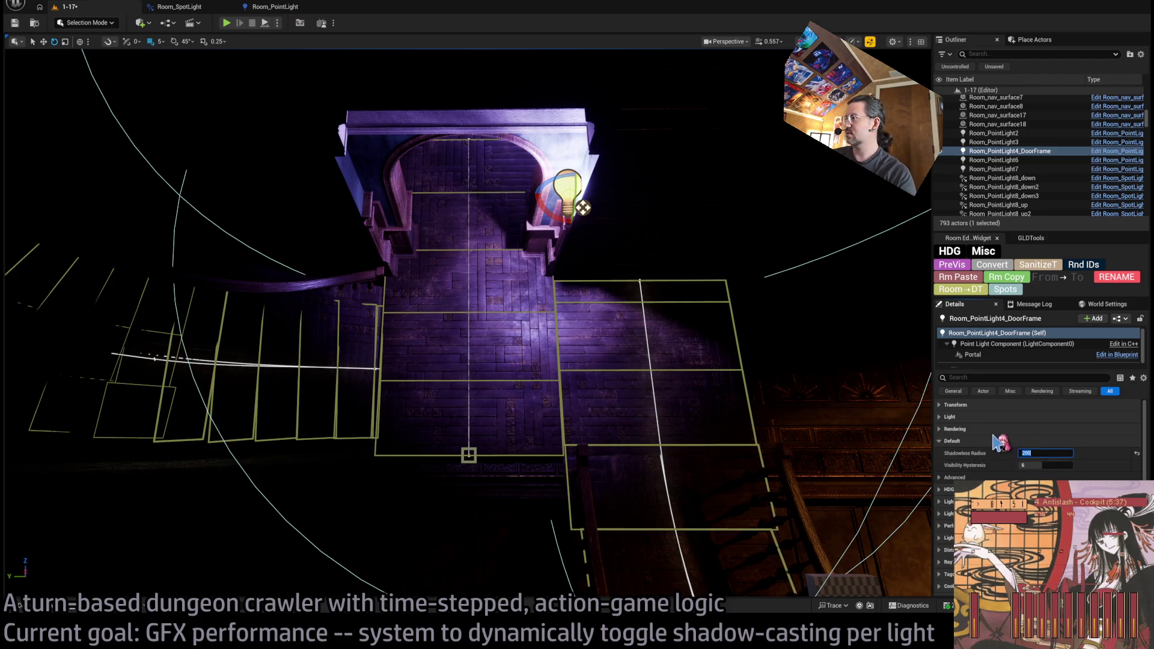
left_click(950, 417)
Try smaller attenuation radii on the door-frame light: 50, then 100
left_click(1047, 466)
left_click_drag(1046, 465, 1026, 465)
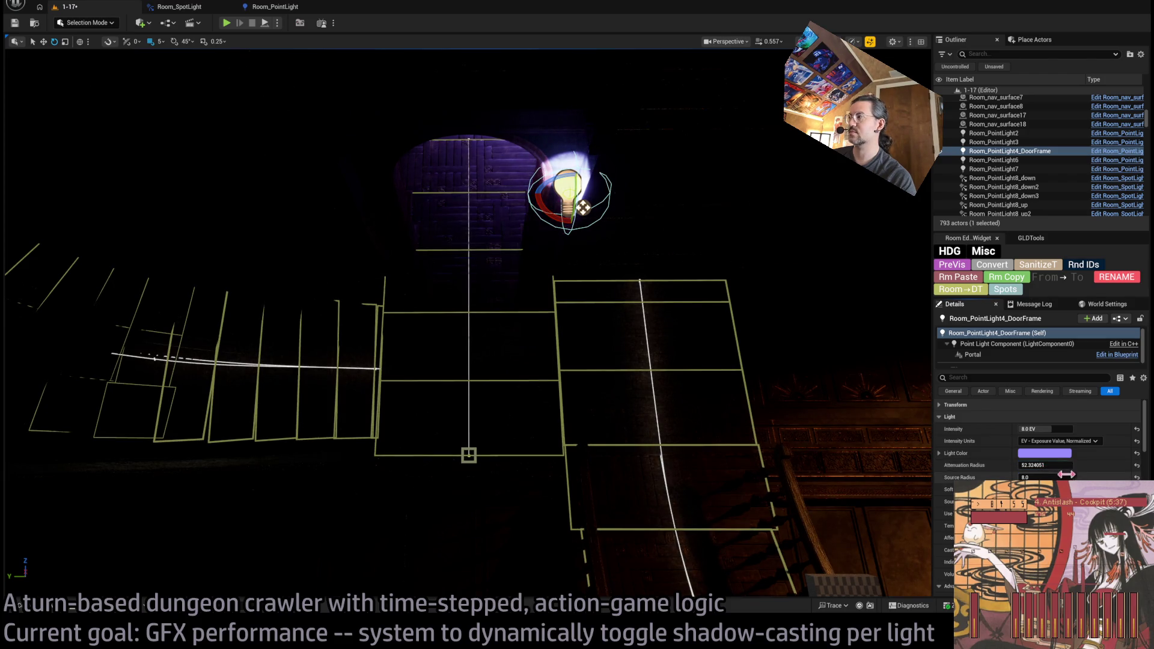
type("50")
key("Return")
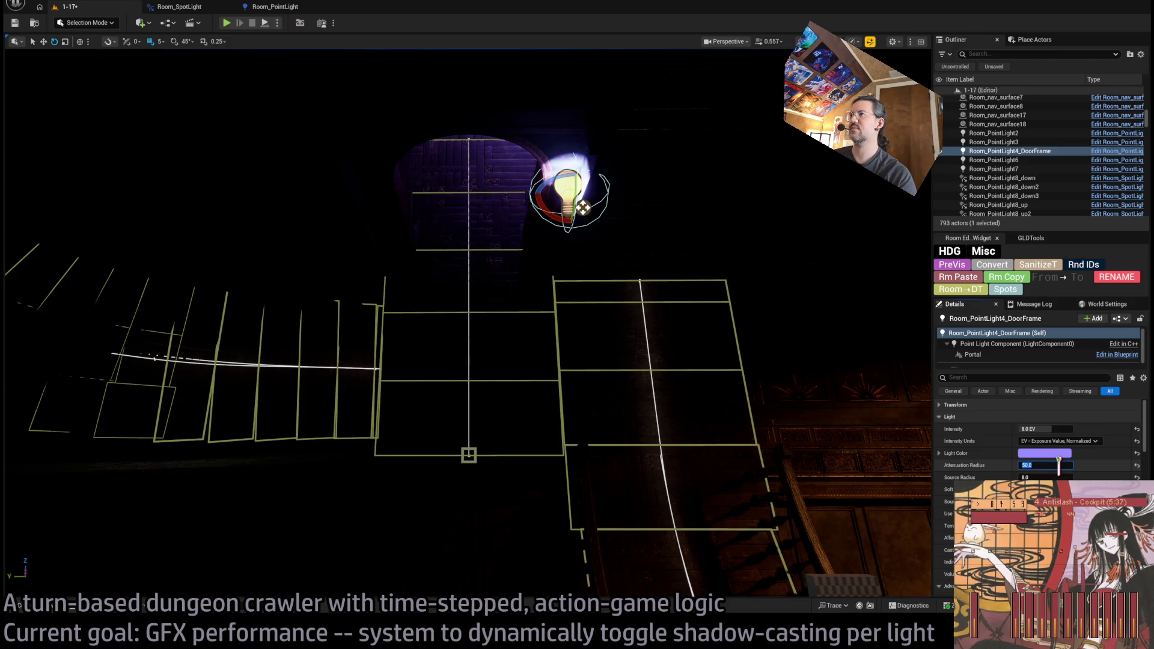
type("100")
key("Return")
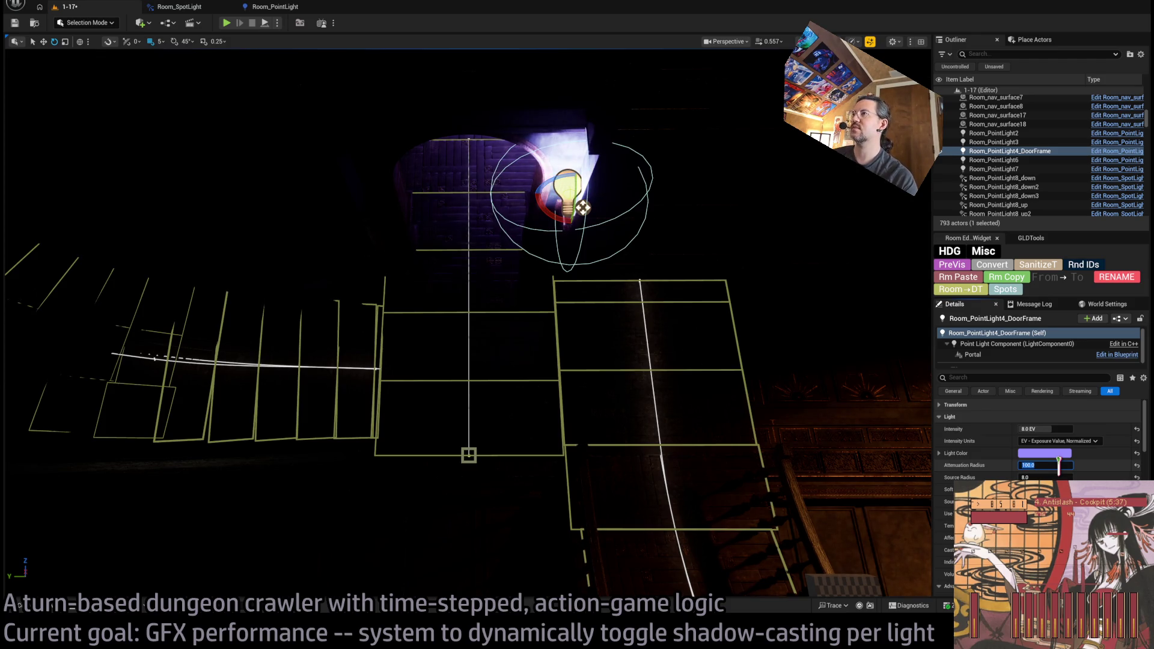
Restore the attenuation radius to 500, collapse Light, and turn toward the chandelier room
key("Return")
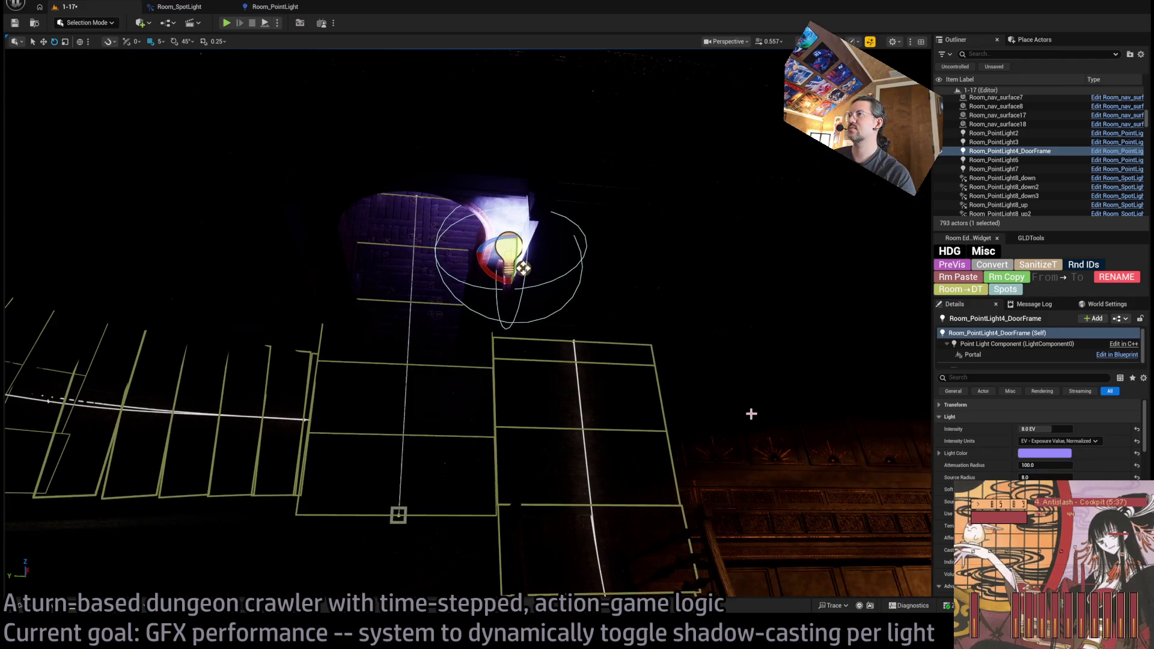
scroll(837, 463, "up", 3)
scroll(987, 445, "up", 3)
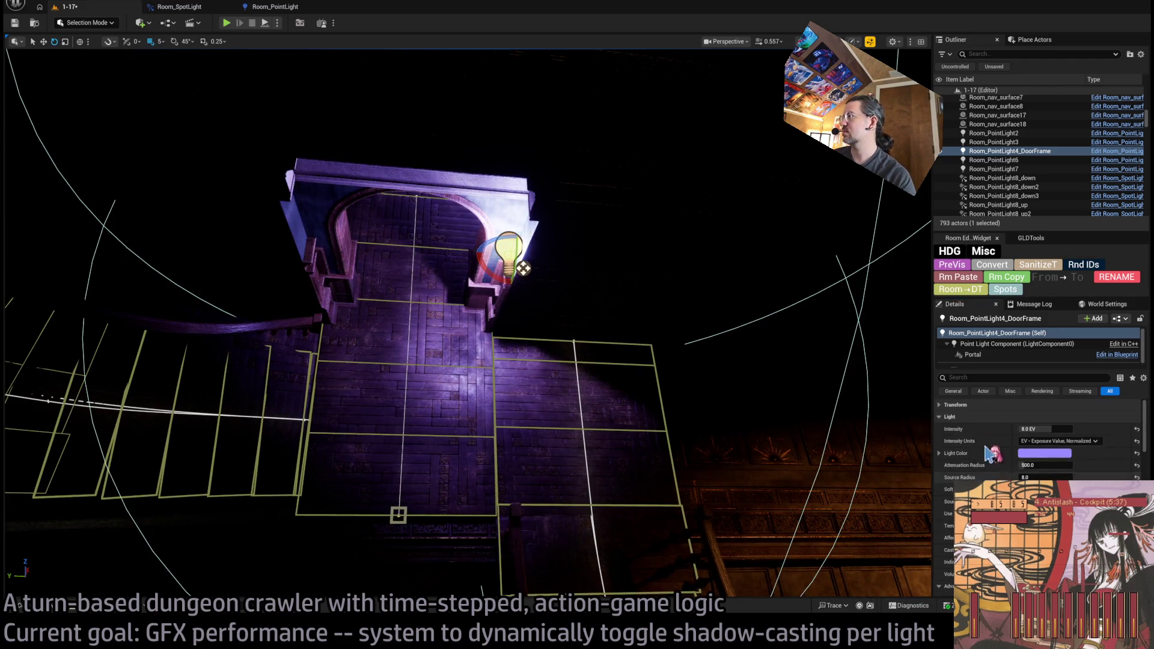
left_click(951, 417)
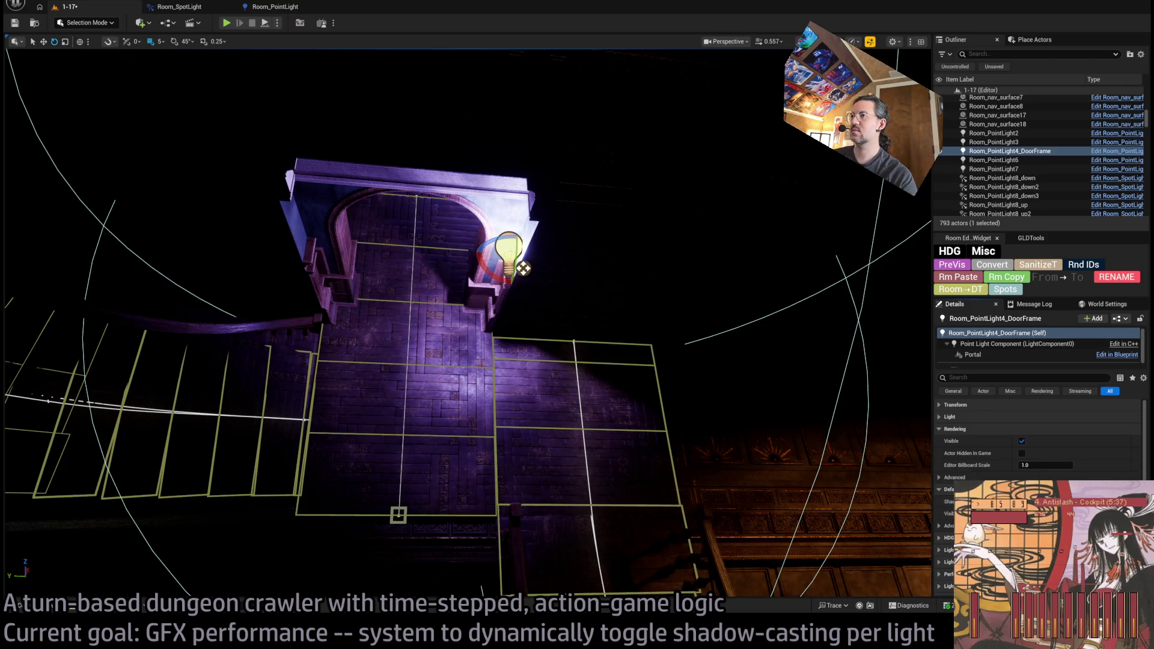
scroll(707, 379, "up", 3)
scroll(373, 328, "up", 2)
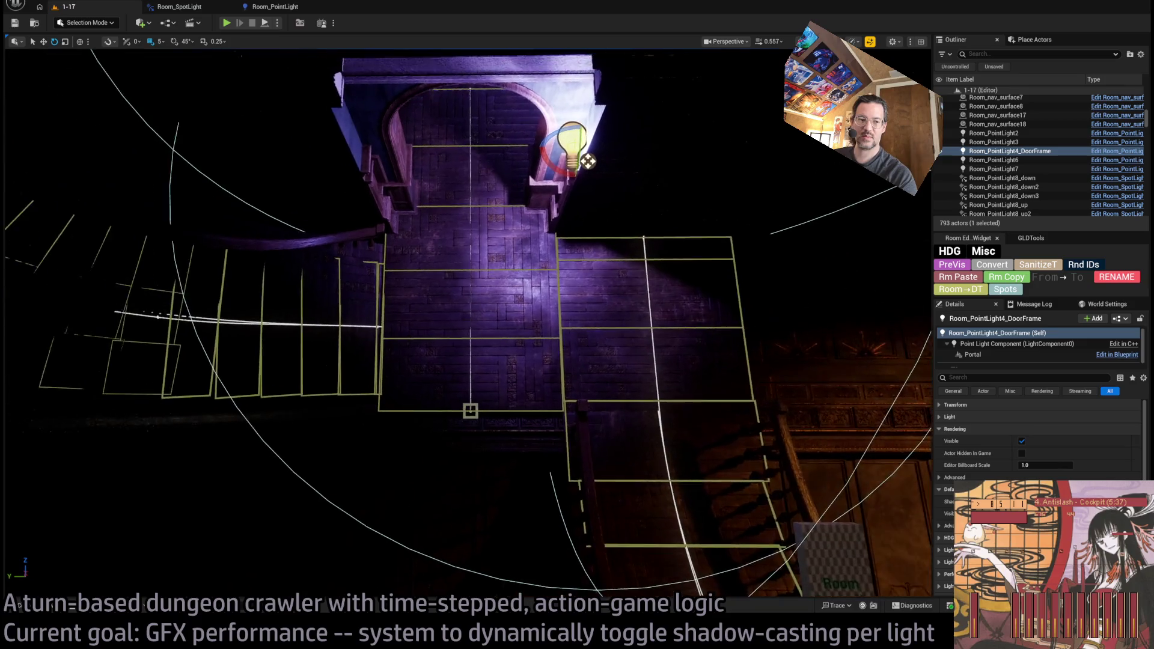
mouse_move(373, 328)
left_mouse_down()
mouse_move(421, 337)
mouse_move(403, 318)
mouse_move(433, 316)
mouse_move(421, 319)
mouse_move(545, 216)
left_mouse_up()
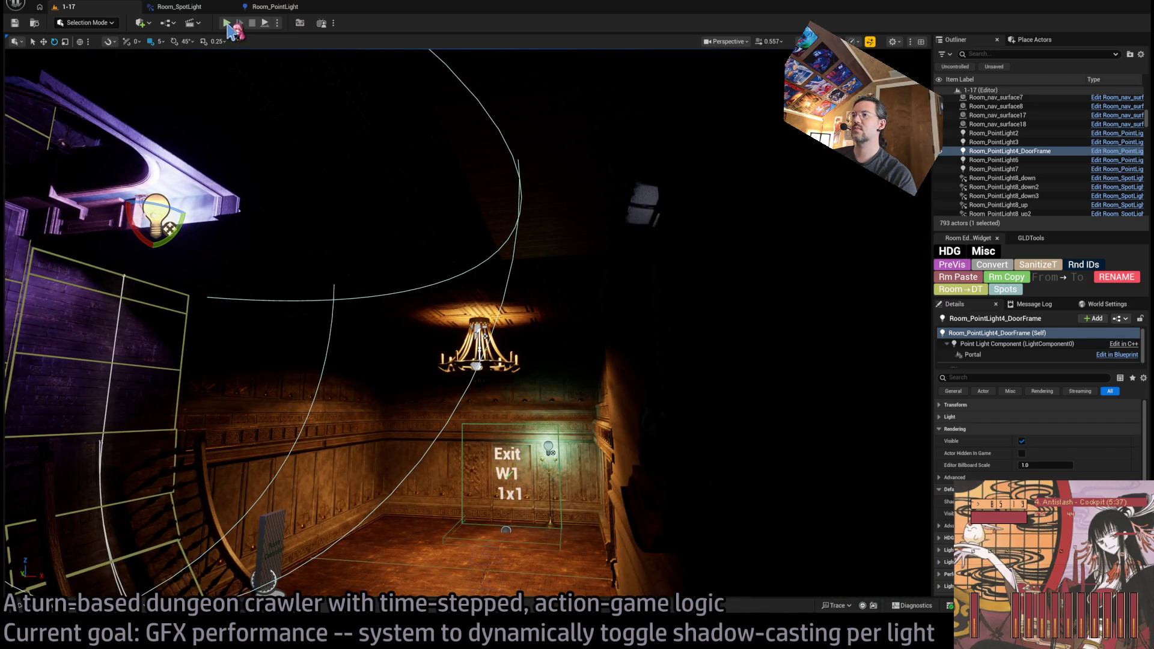
Start Play In Editor and run the first turns, targeting the cat enemy
left_click(228, 25)
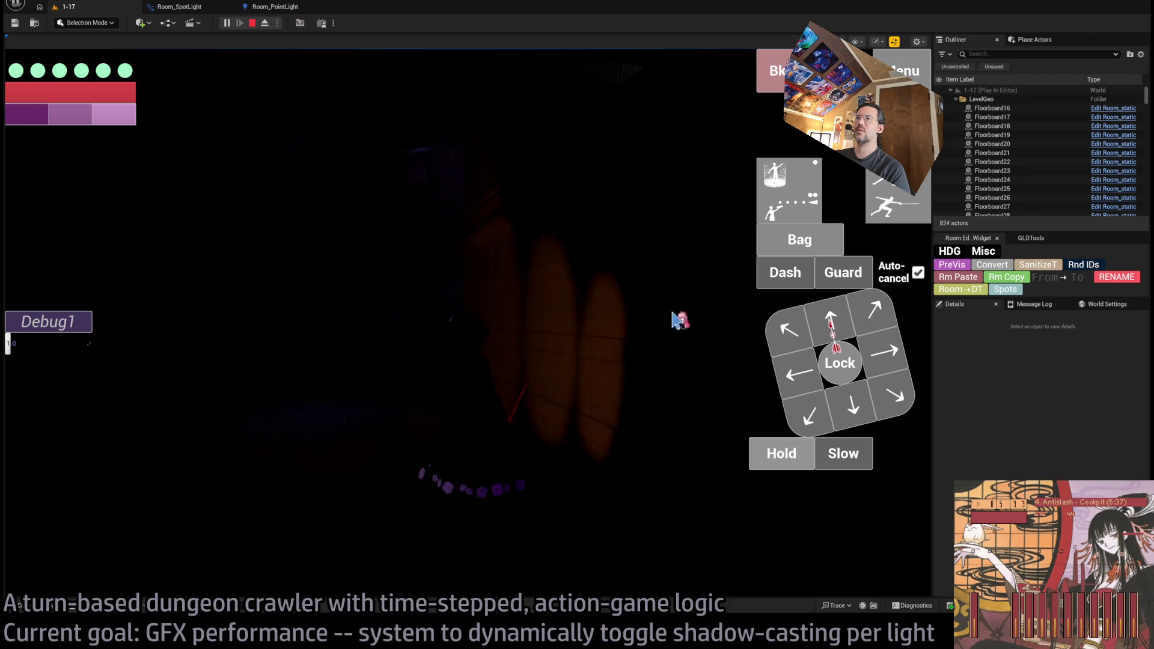
left_click(789, 330)
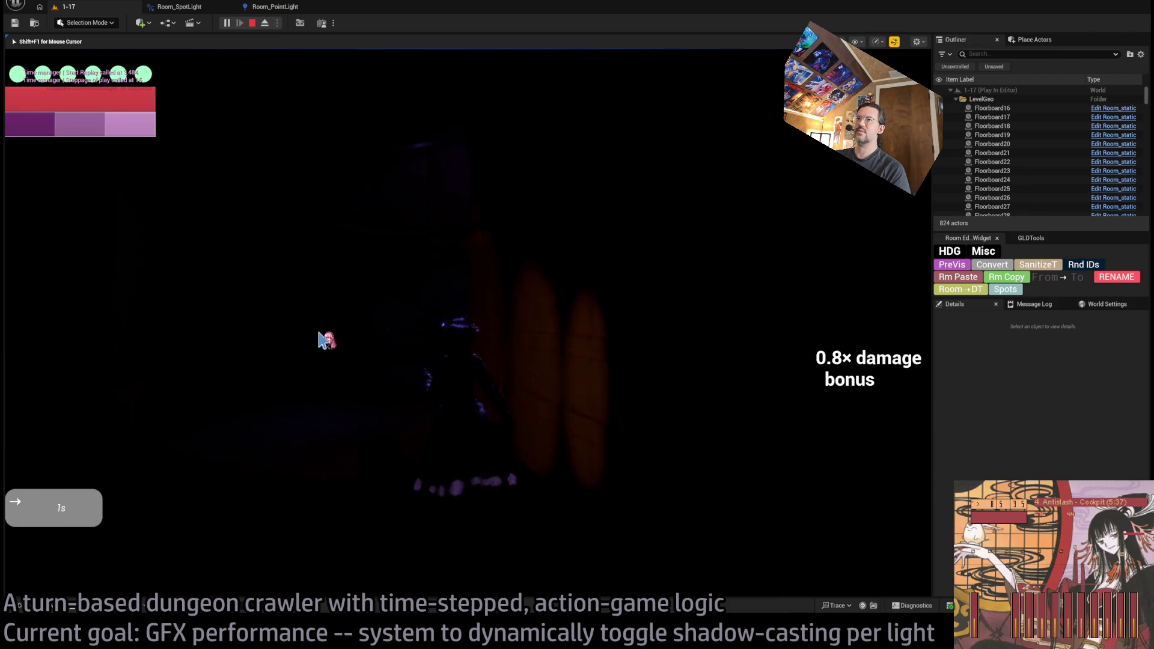
key("w")
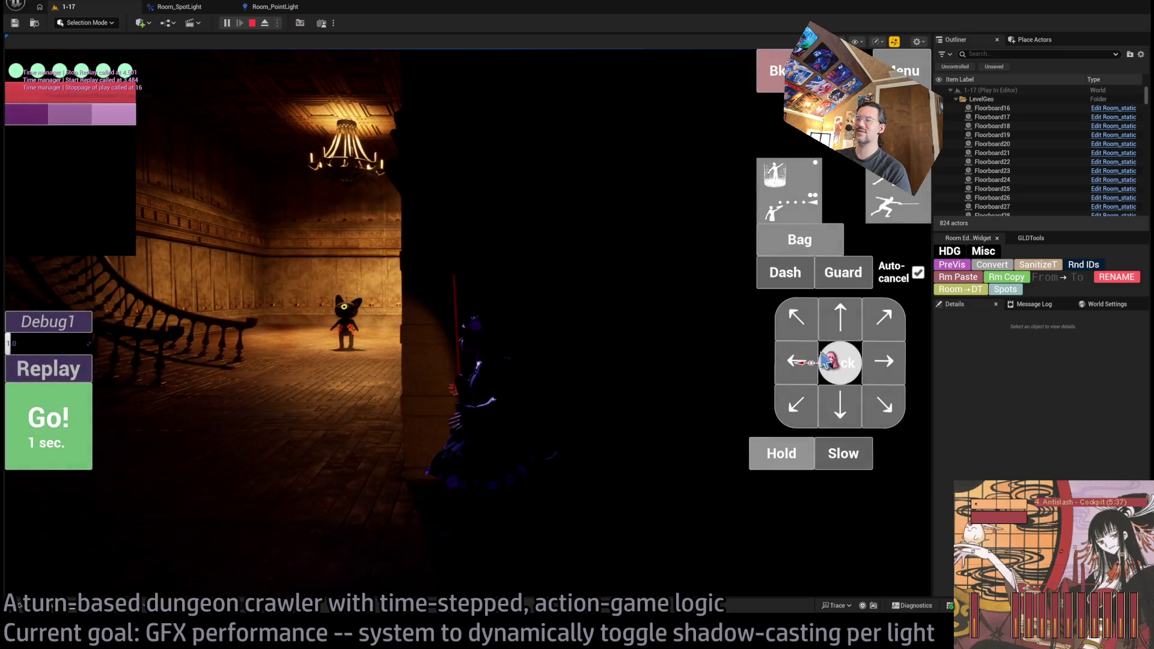
left_click(806, 363)
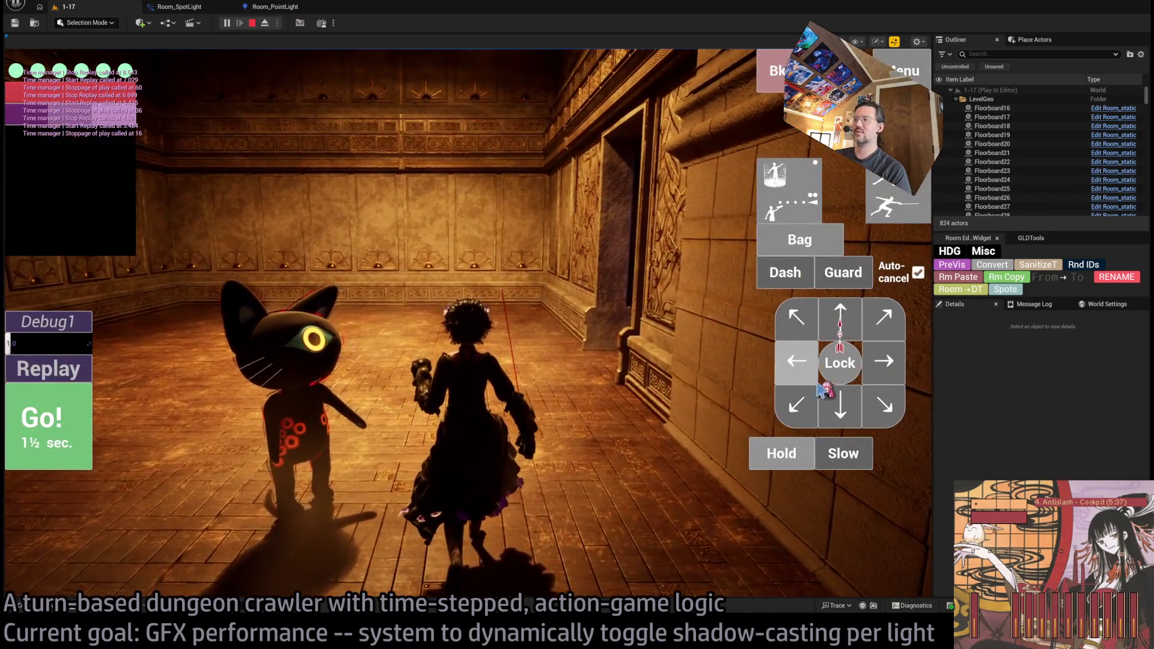
left_click(831, 380)
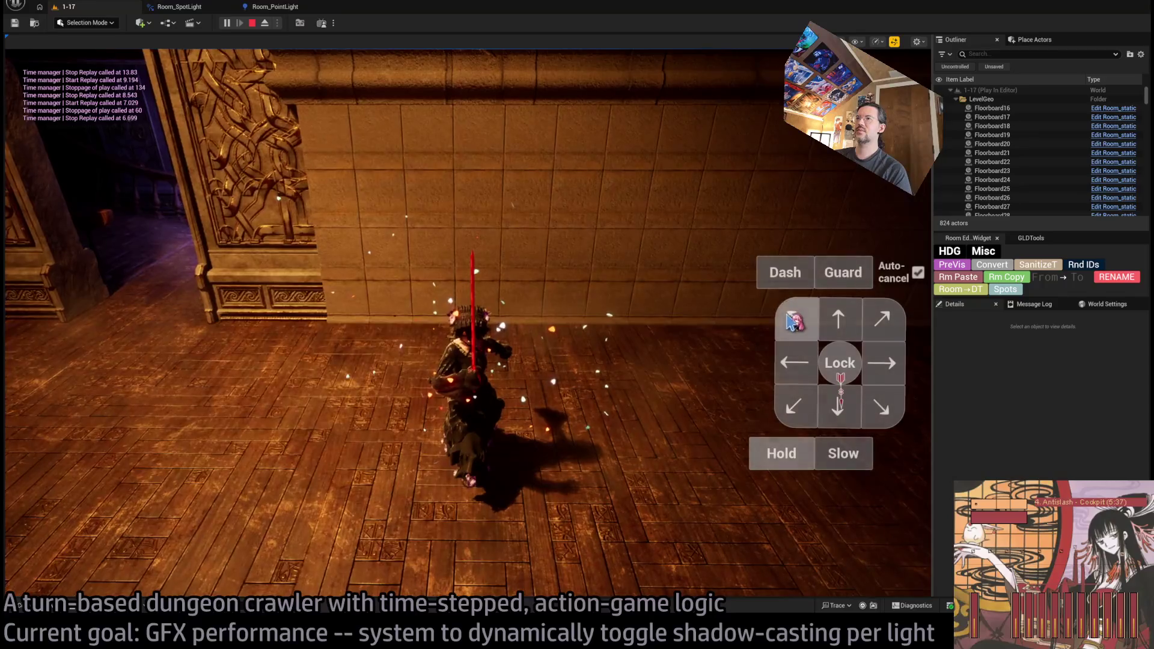
left_click(794, 406)
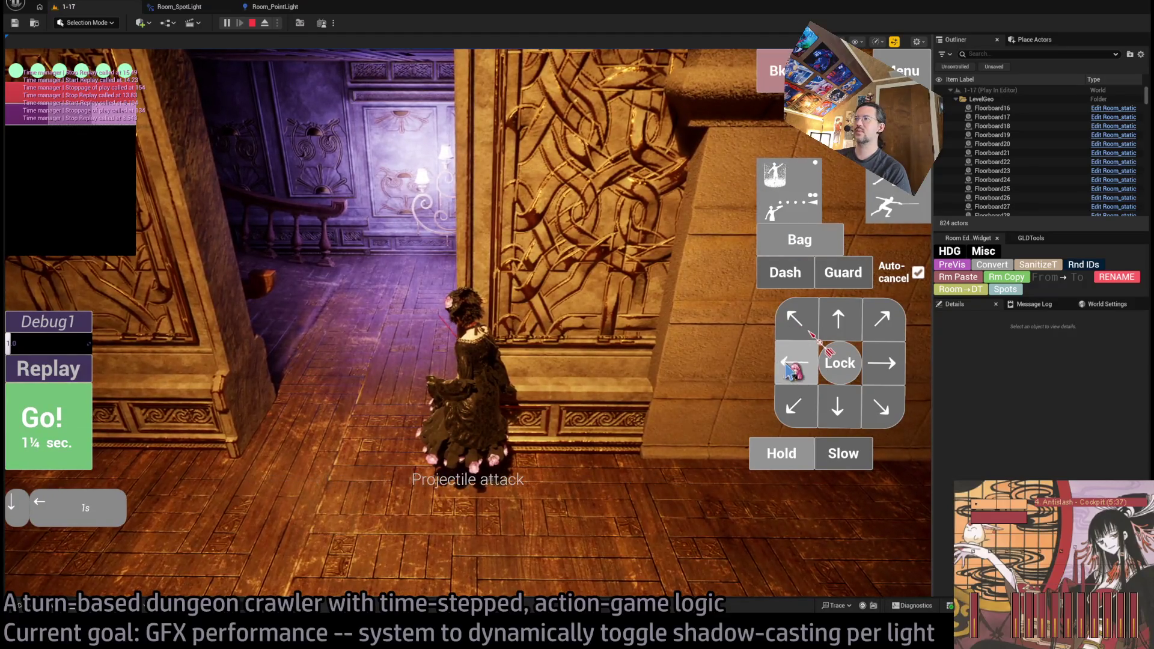
key("Return")
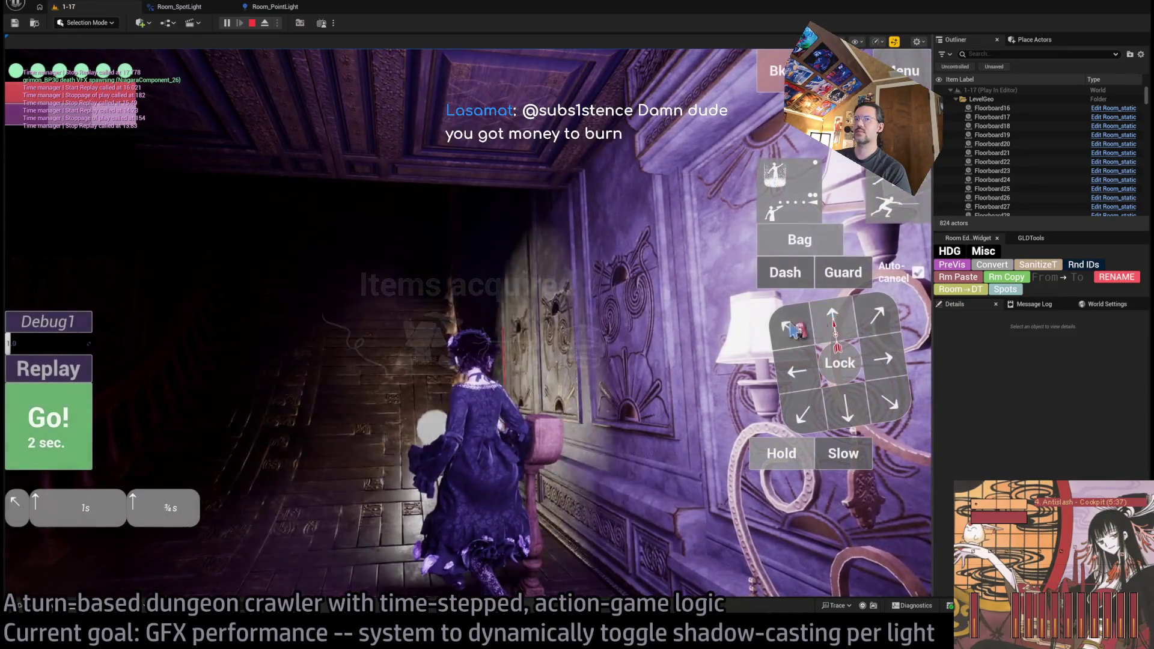
Advance the character down the stairs and hall over several turns, then stop playing
left_click(52, 436)
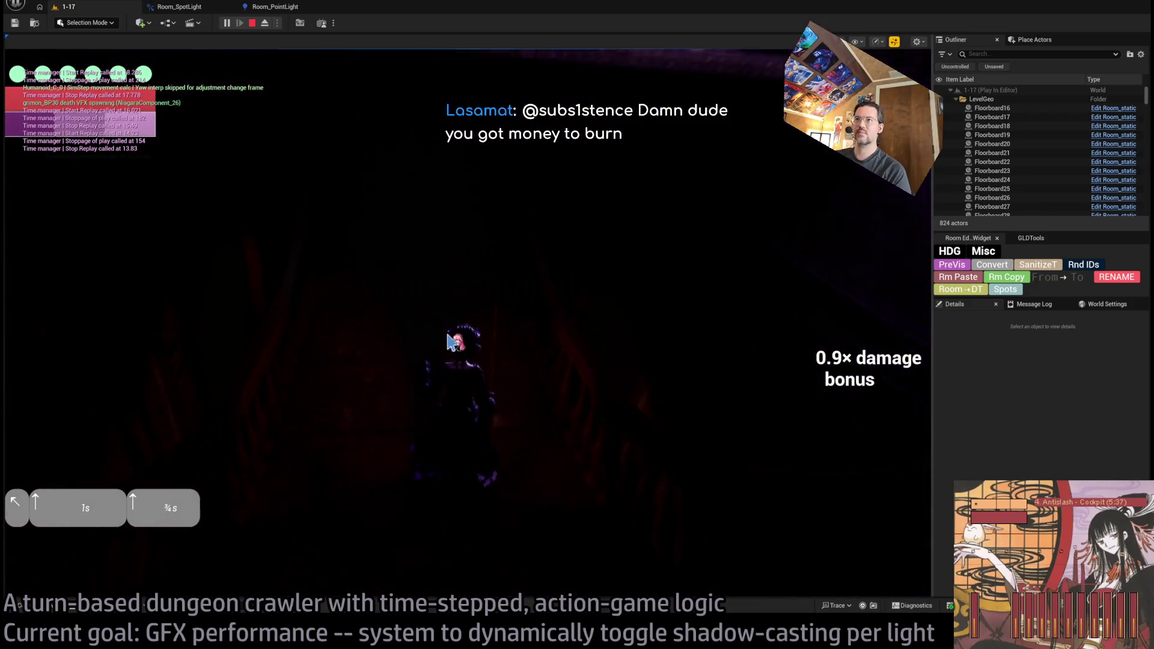
left_click(532, 333)
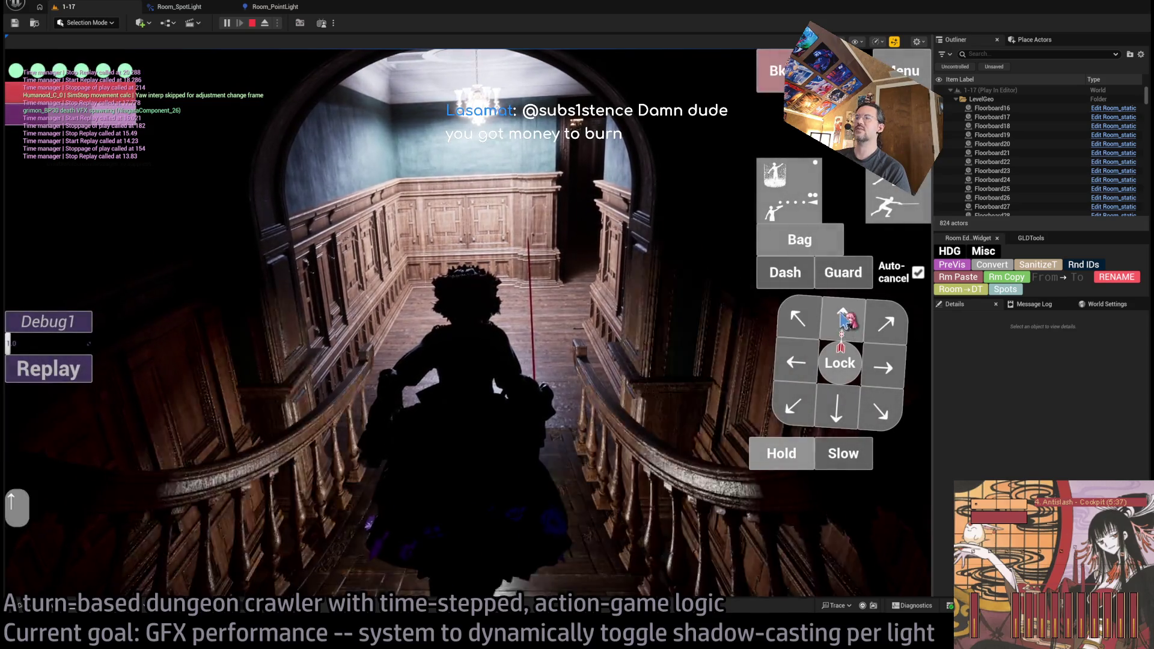
left_click(248, 336)
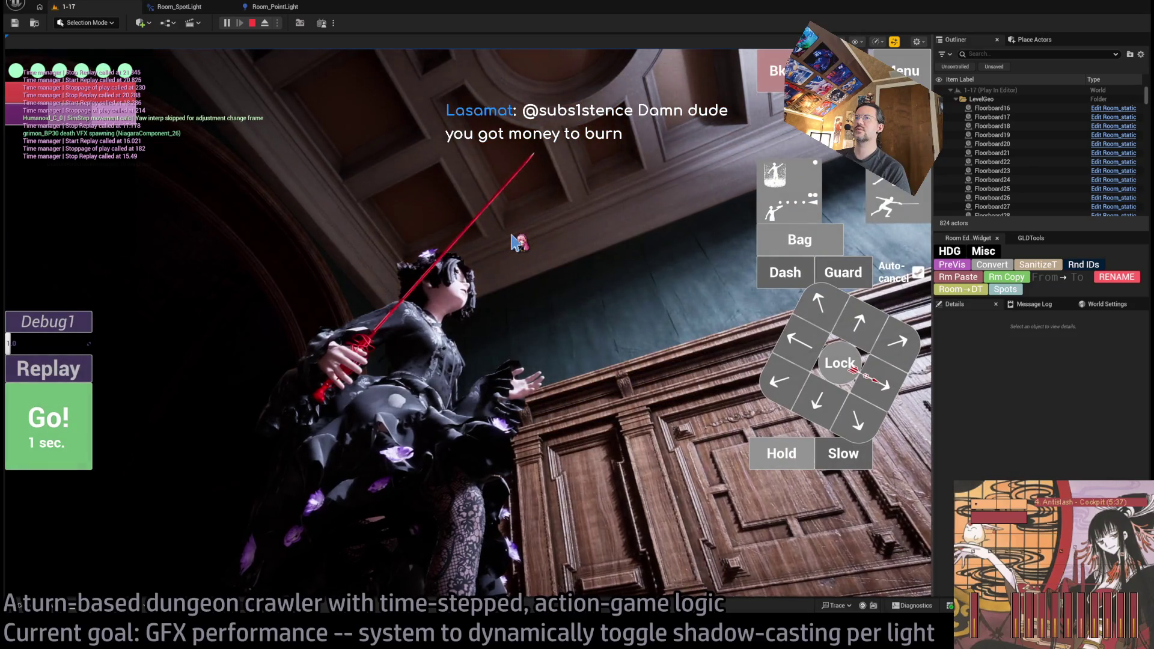
left_click(310, 221)
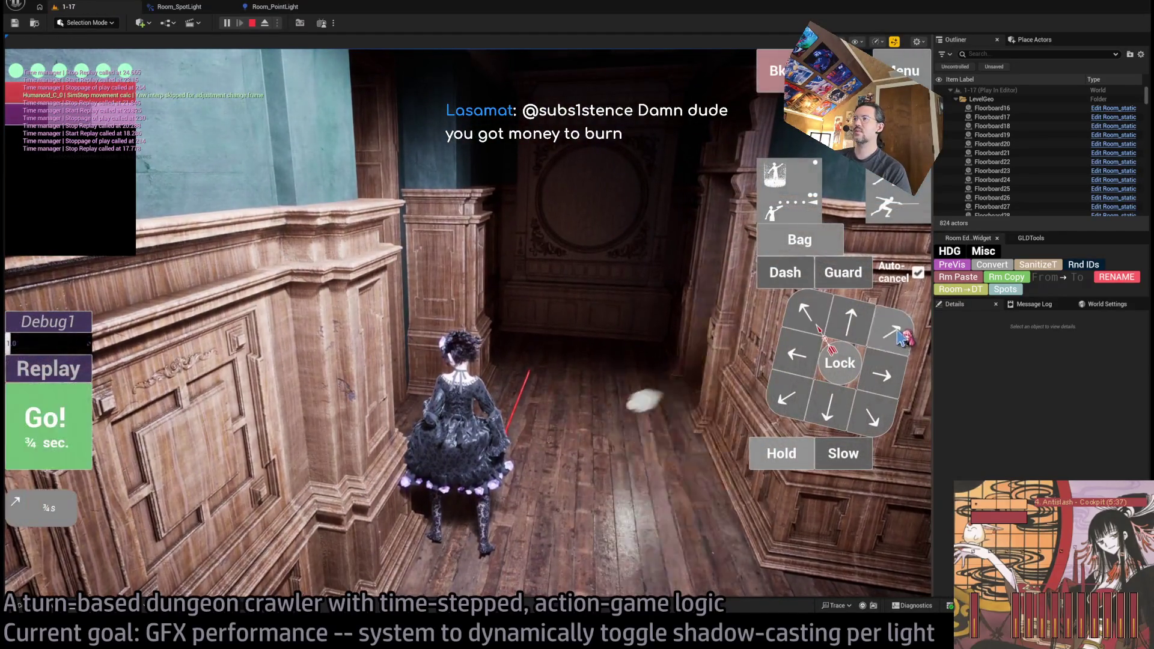
left_click(84, 421)
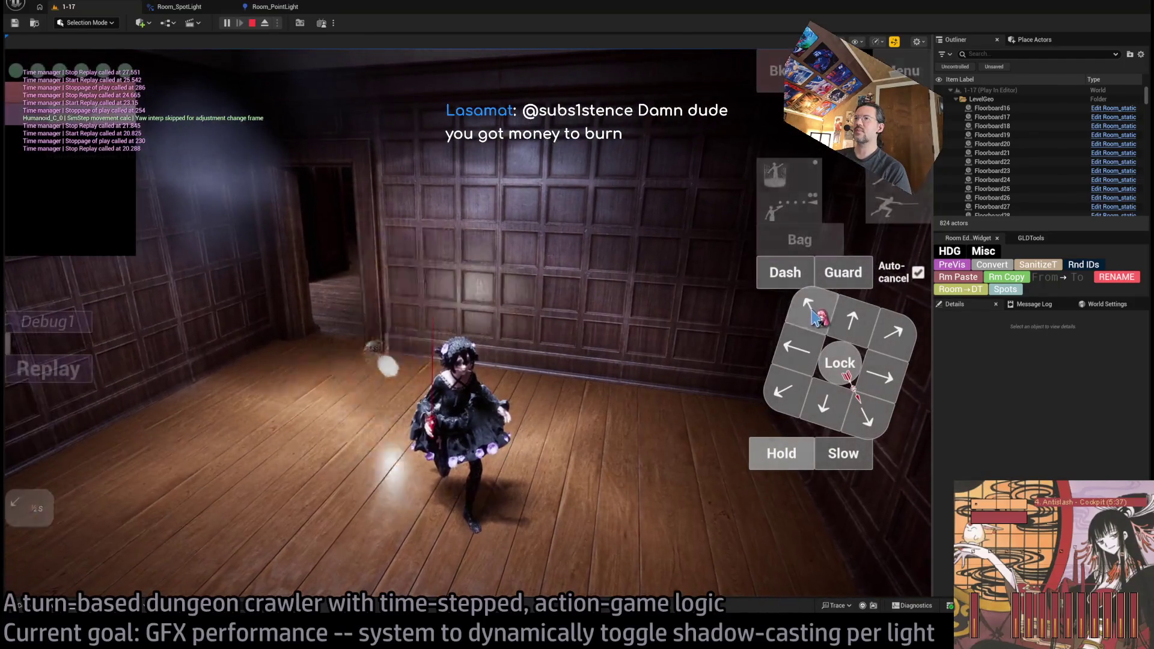
left_click(80, 430)
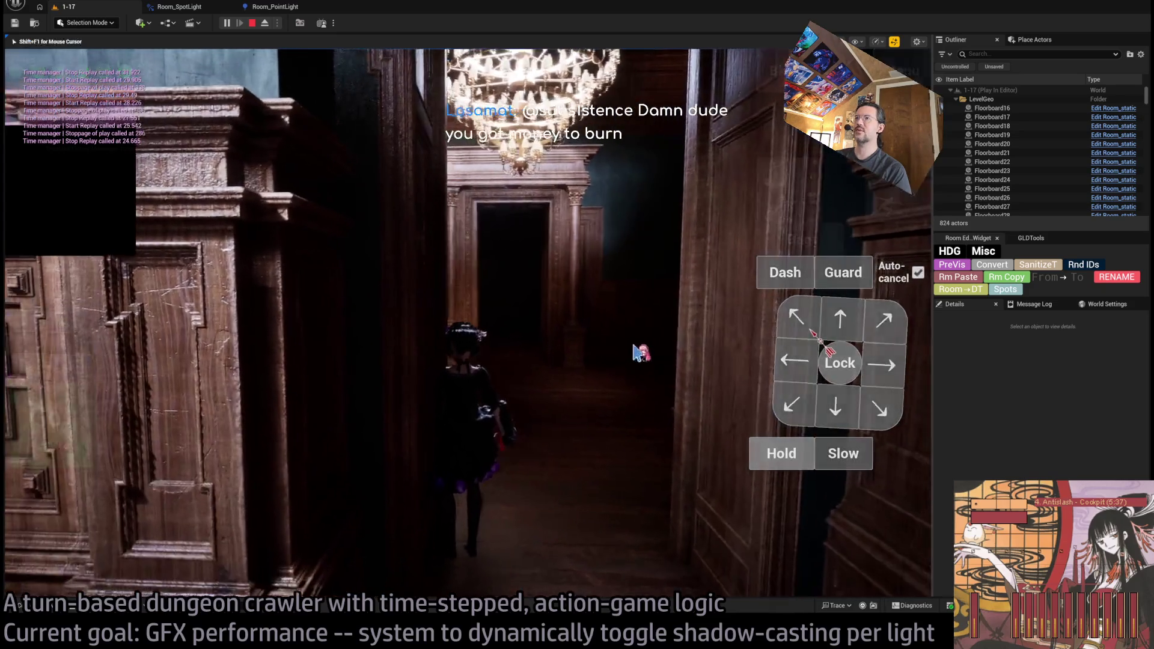
left_click(894, 335)
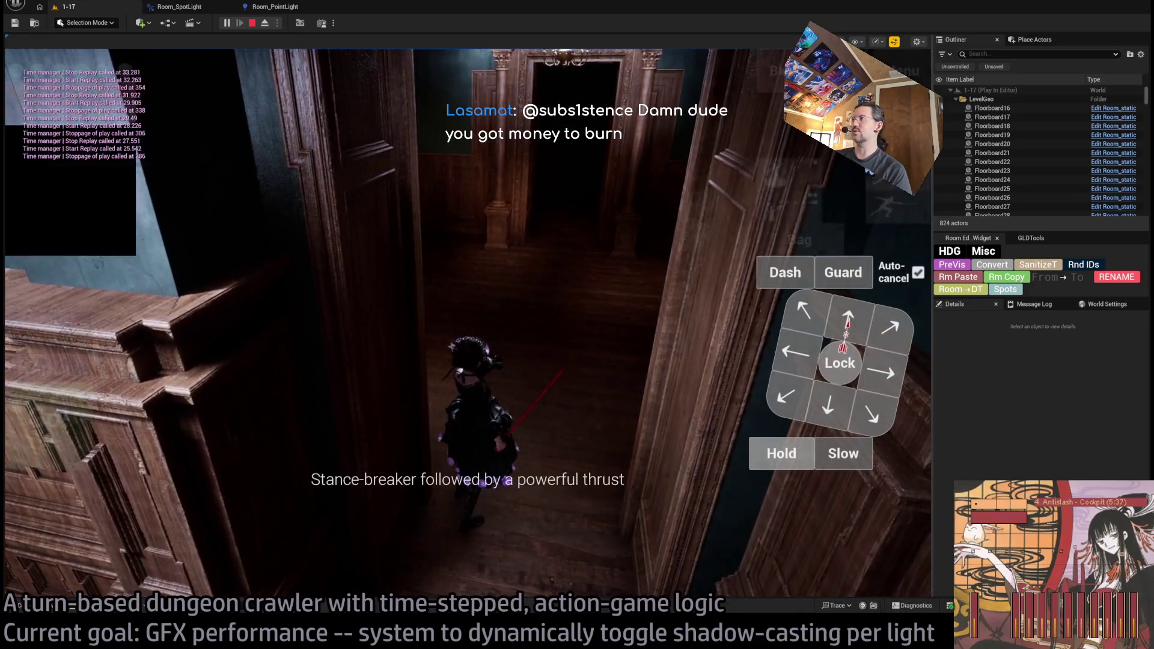
left_click(486, 407)
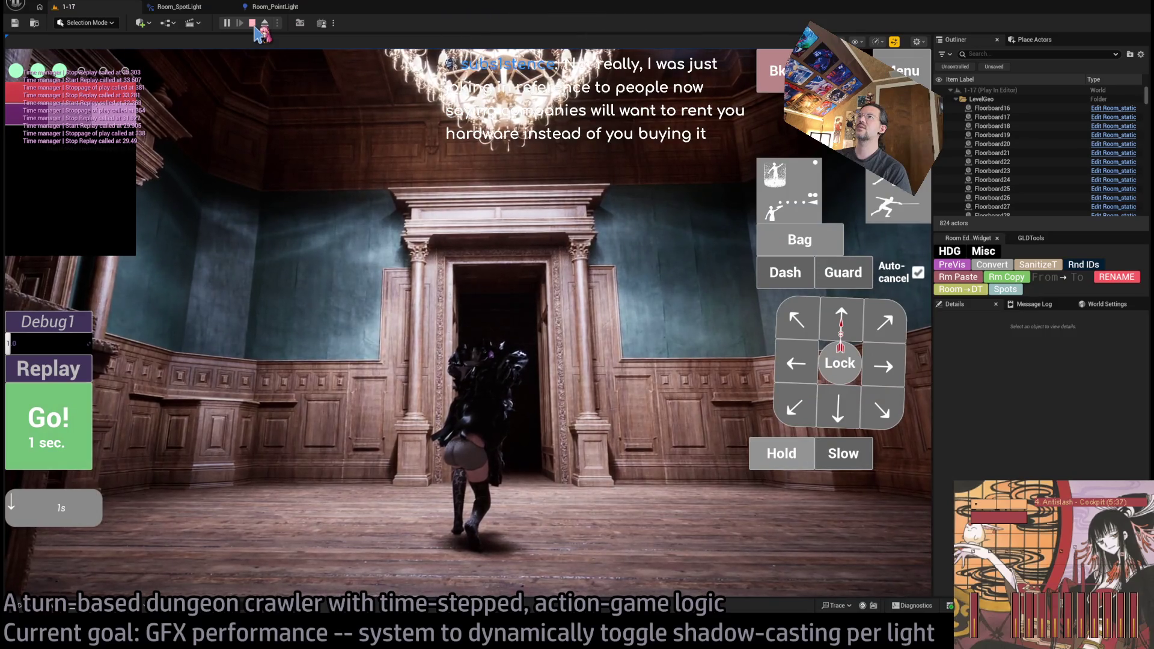
left_click(252, 23)
left_click(433, 529)
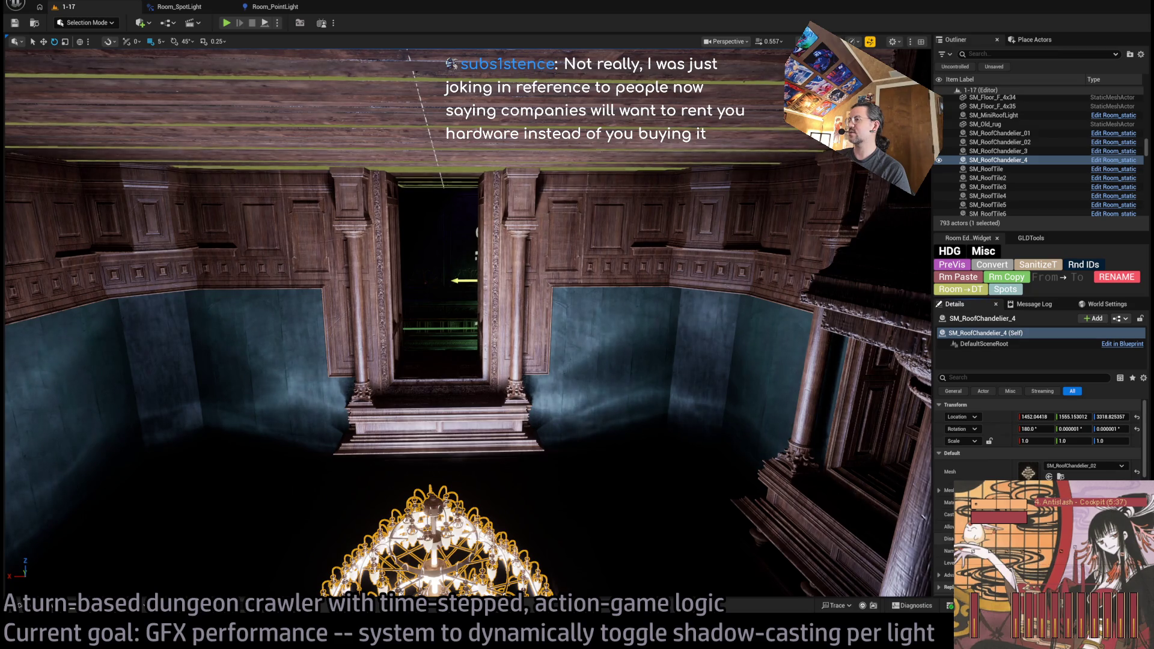
Frame the roof chandelier, orbit around it, and select its spot light Room_PointLight8_down3
key("f")
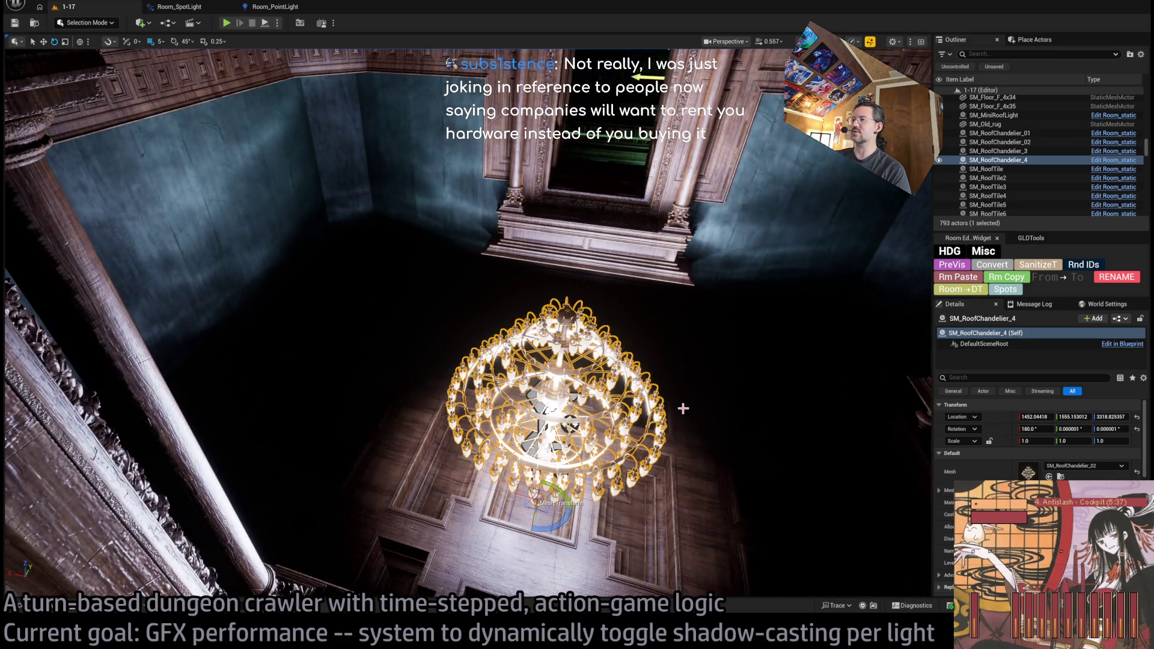
left_click_drag(683, 408, 697, 511)
left_click(504, 370)
key("f")
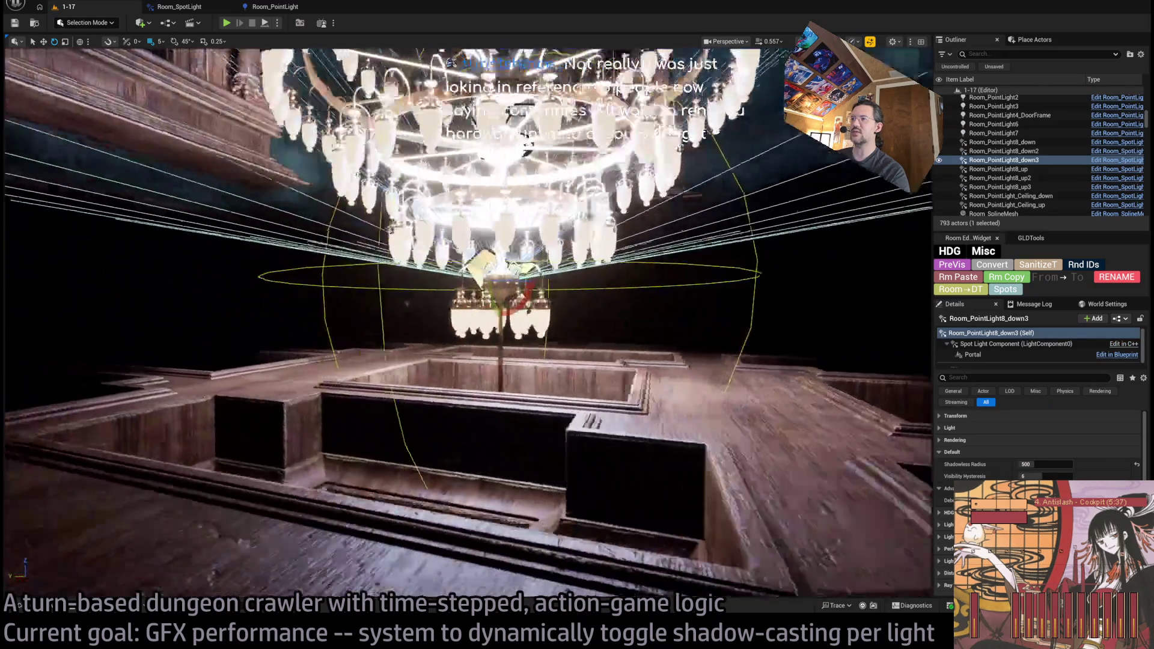
left_click_drag(504, 370, 509, 421)
mouse_move(597, 259)
left_mouse_down()
mouse_move(596, 307)
mouse_move(556, 364)
left_mouse_up()
left_click_drag(485, 436, 485, 437)
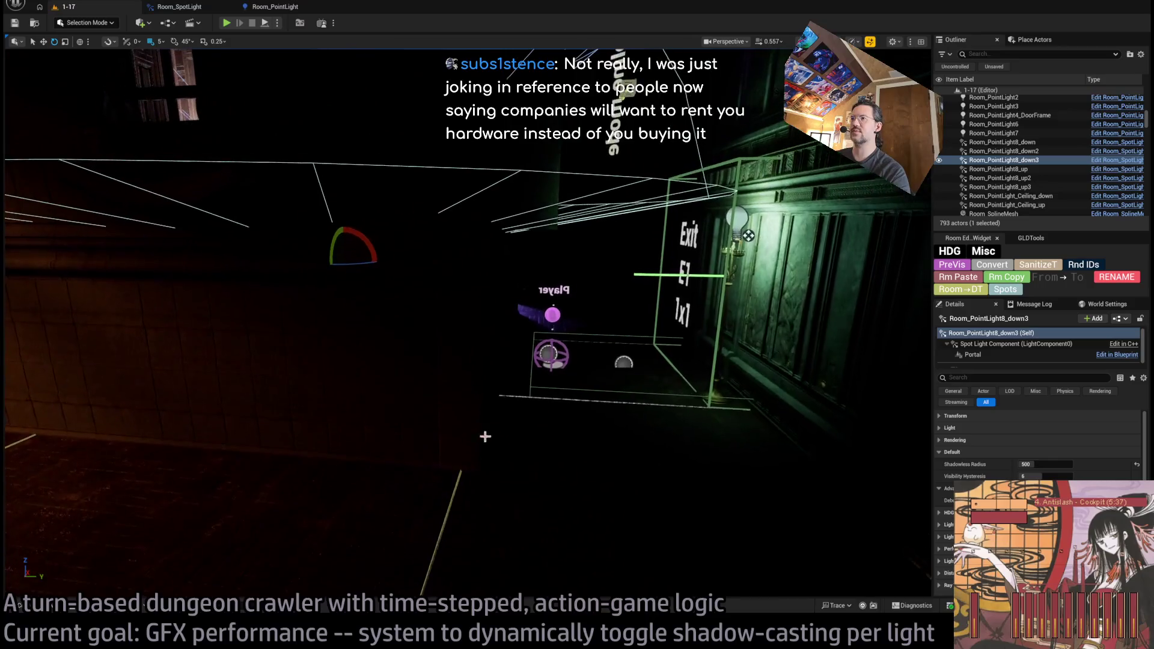
Drag the Spawn_marker player start into the chandelier hall, moving Location Y from 1214.57 to 889.57
left_click(565, 372)
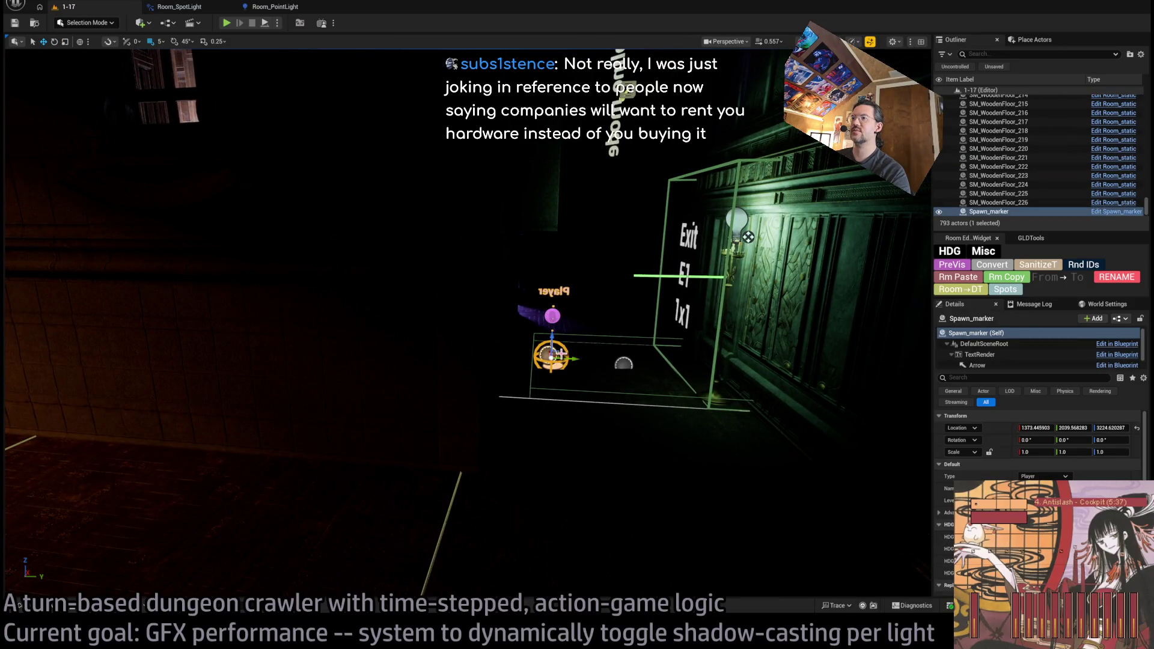
left_click_drag(466, 325, 449, 340)
mouse_move(138, 215)
left_mouse_down()
mouse_move(691, 147)
mouse_move(644, 267)
mouse_move(690, 237)
left_mouse_up()
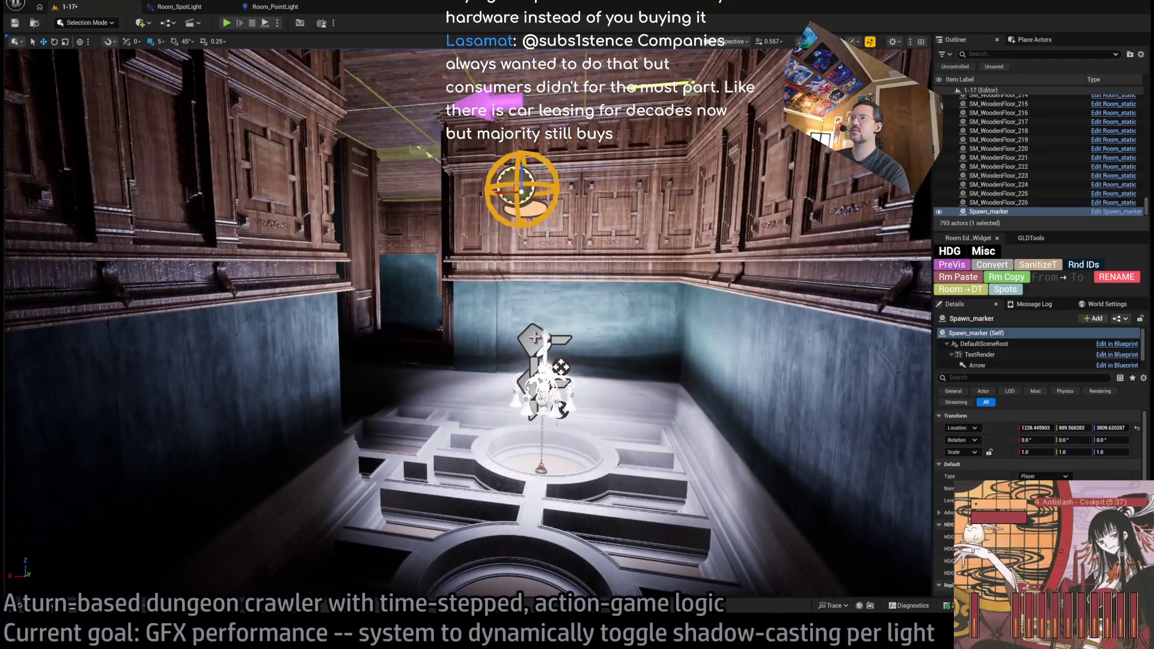
Check that Room_PointLight8_up2 and Room_PointLight8_down2 both have Shadowless Radius -1, then start play-in-editor
left_click(544, 346)
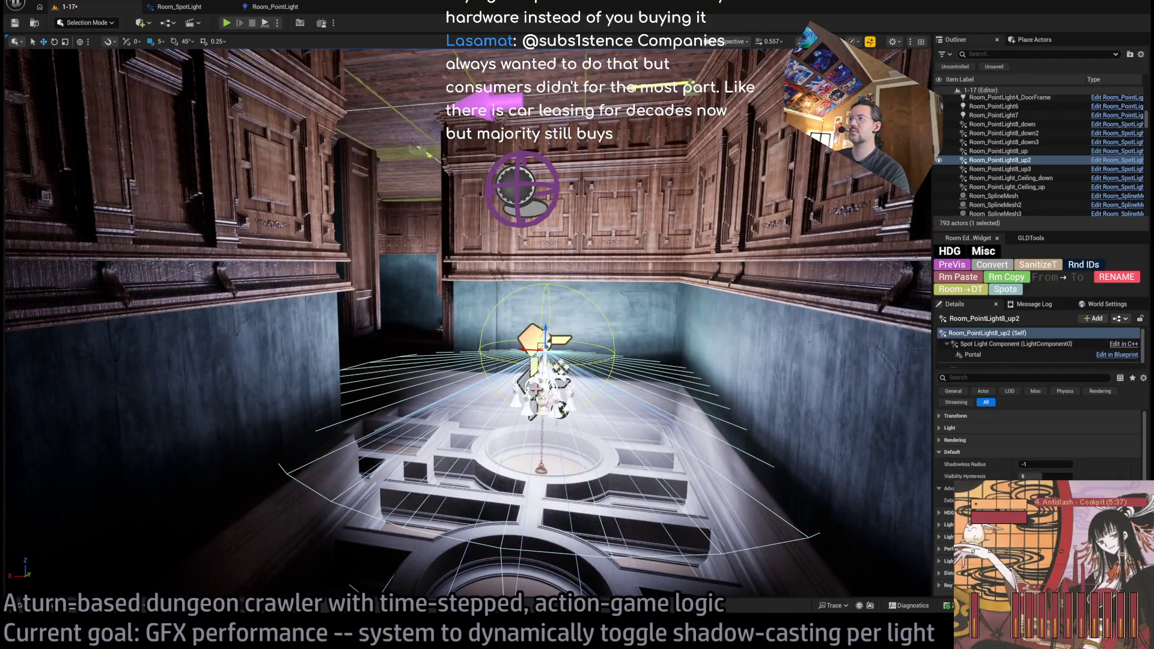
left_click(544, 355)
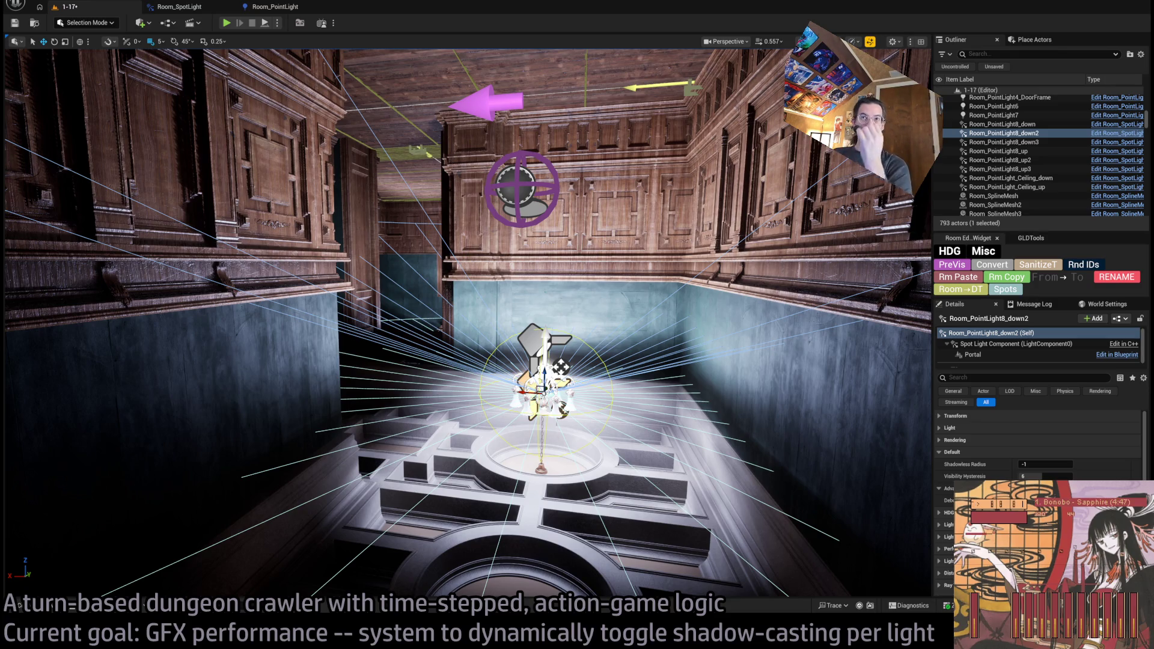
mouse_move(468, 325)
left_mouse_down()
mouse_move(433, 318)
mouse_move(481, 312)
mouse_move(466, 307)
mouse_move(462, 328)
left_mouse_up()
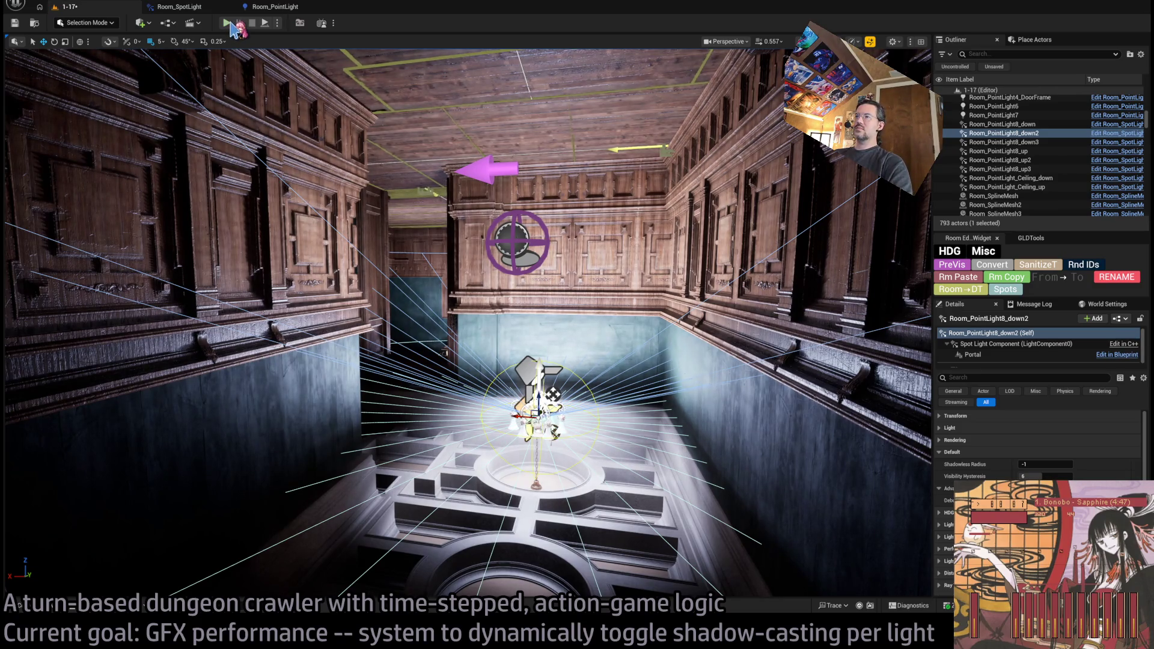
left_click(228, 24)
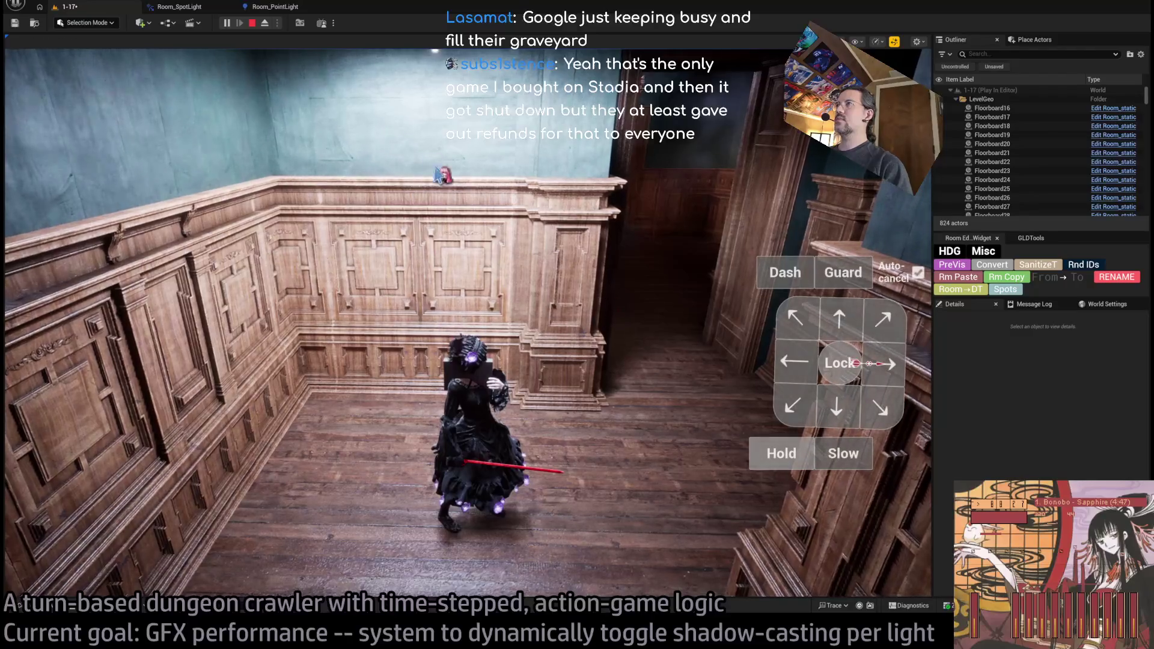
Eject from and re-possess the player, then advance two turns through the lit room toward the doorway
left_click(266, 24)
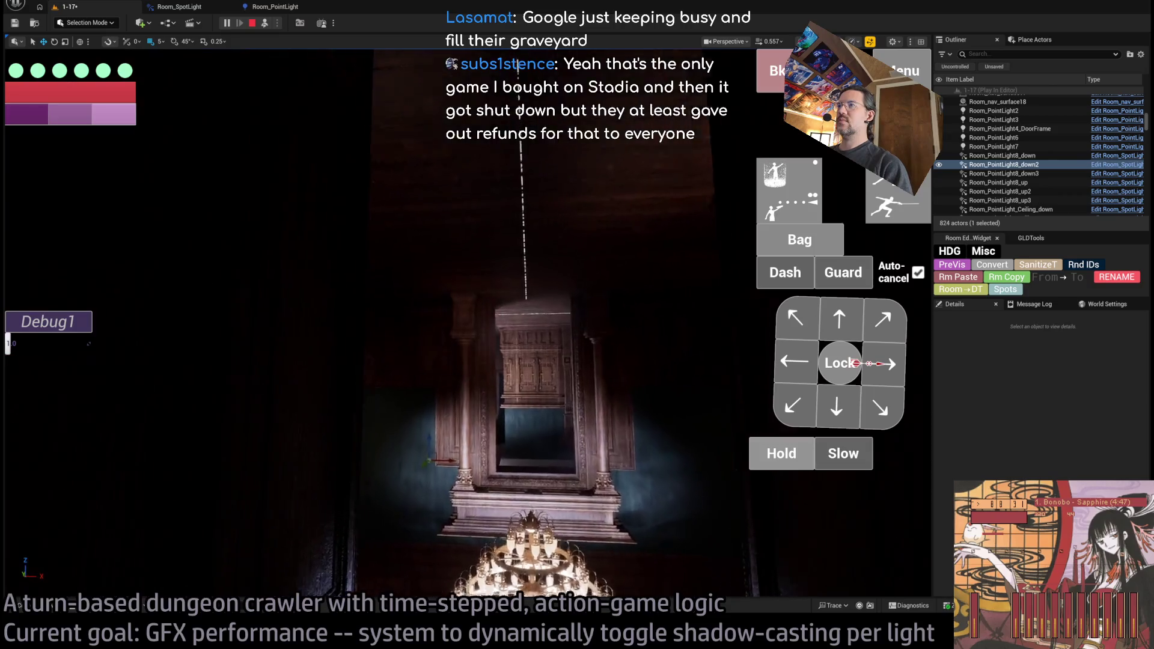
left_click(246, 22)
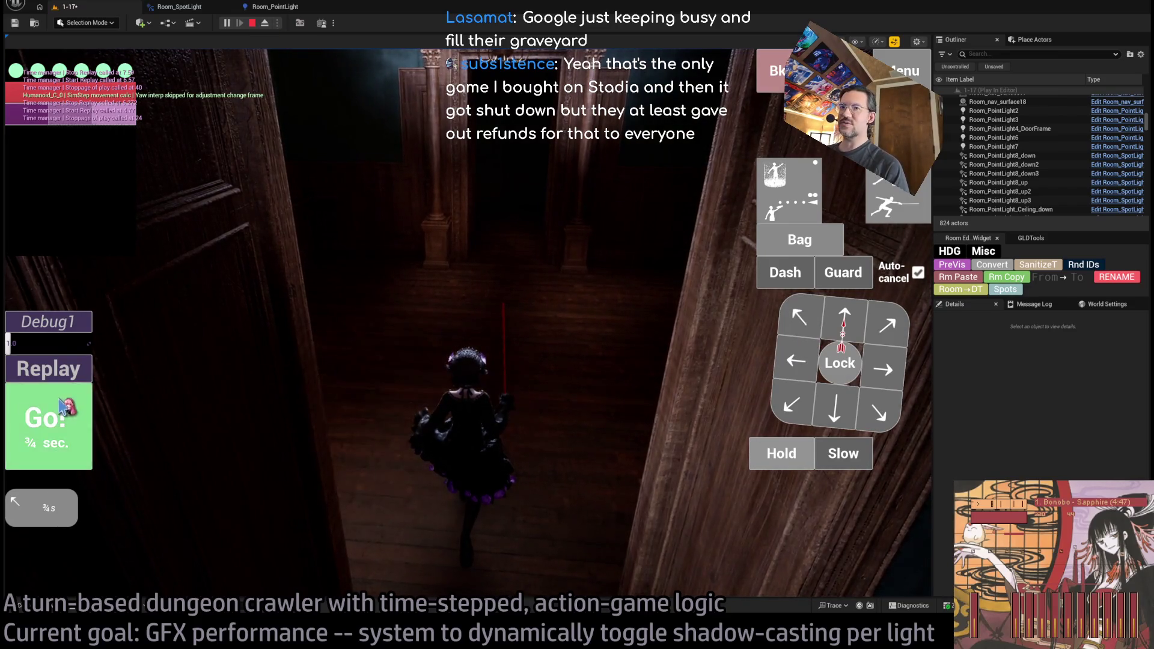
left_click(63, 408)
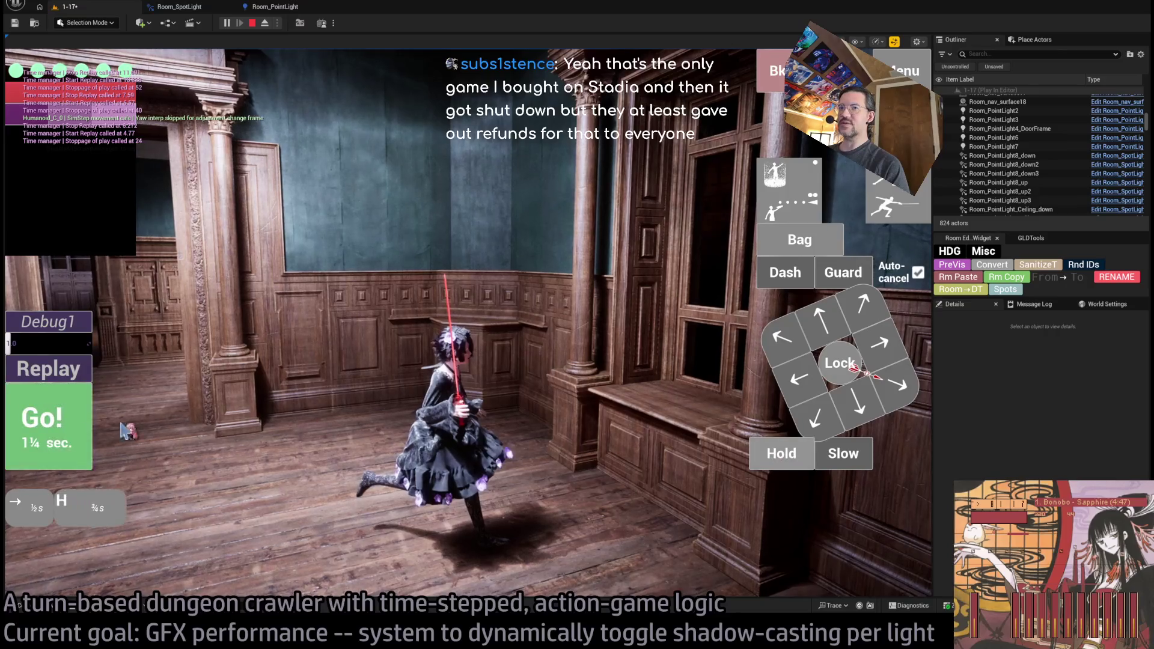
left_click(124, 431)
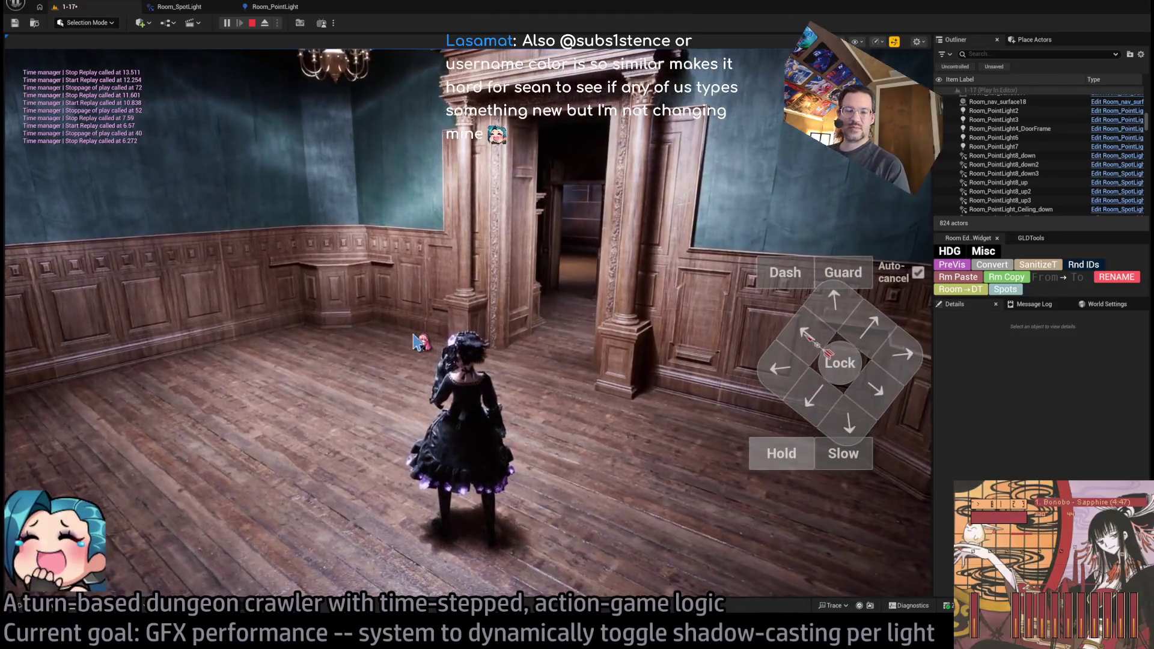
In the GPU profiler, drill into Scene > RenderDeferredLighting and expand Lights > DirectLighting > UnbatchedLights
key("grave")
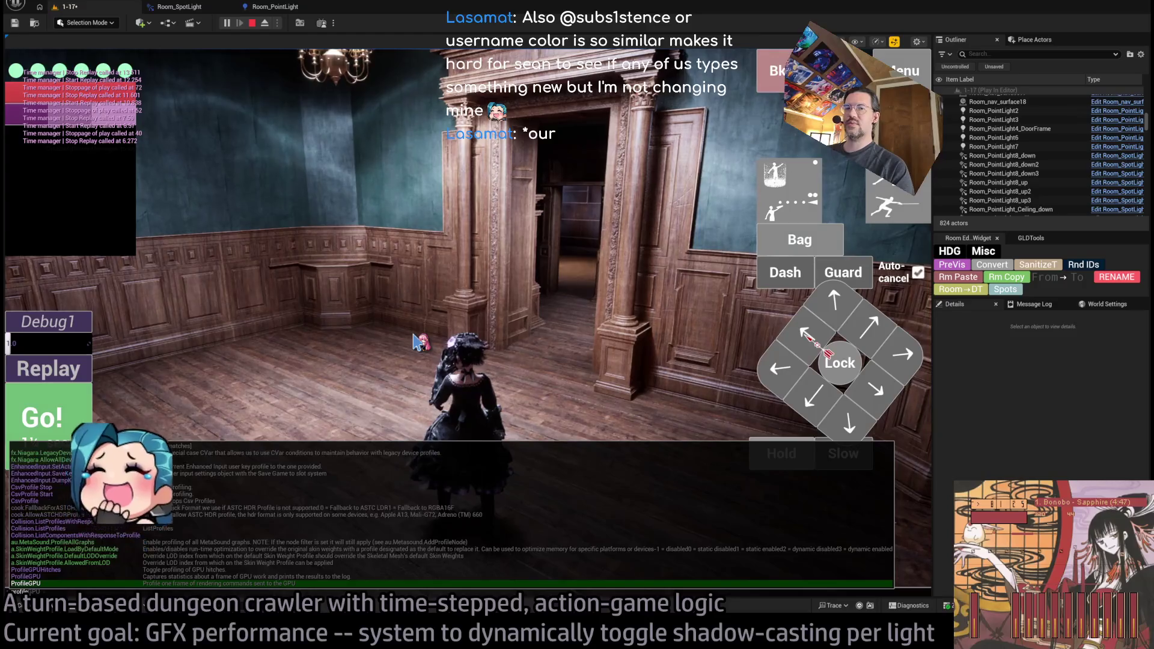
key("Return")
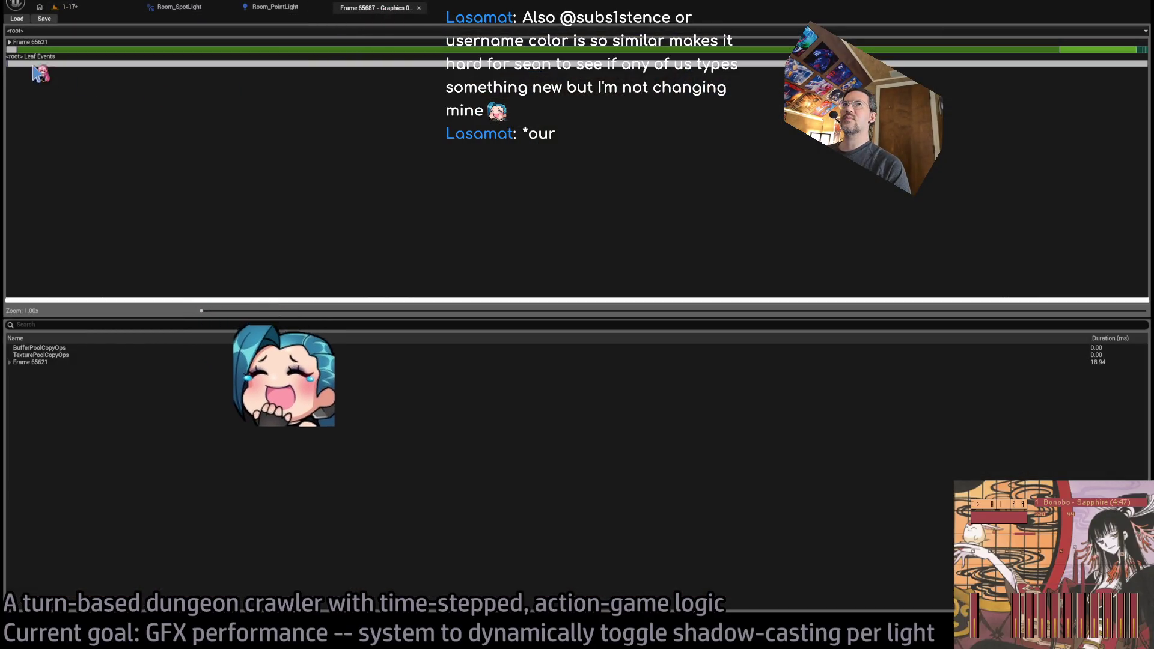
double_click(18, 49)
double_click(18, 49)
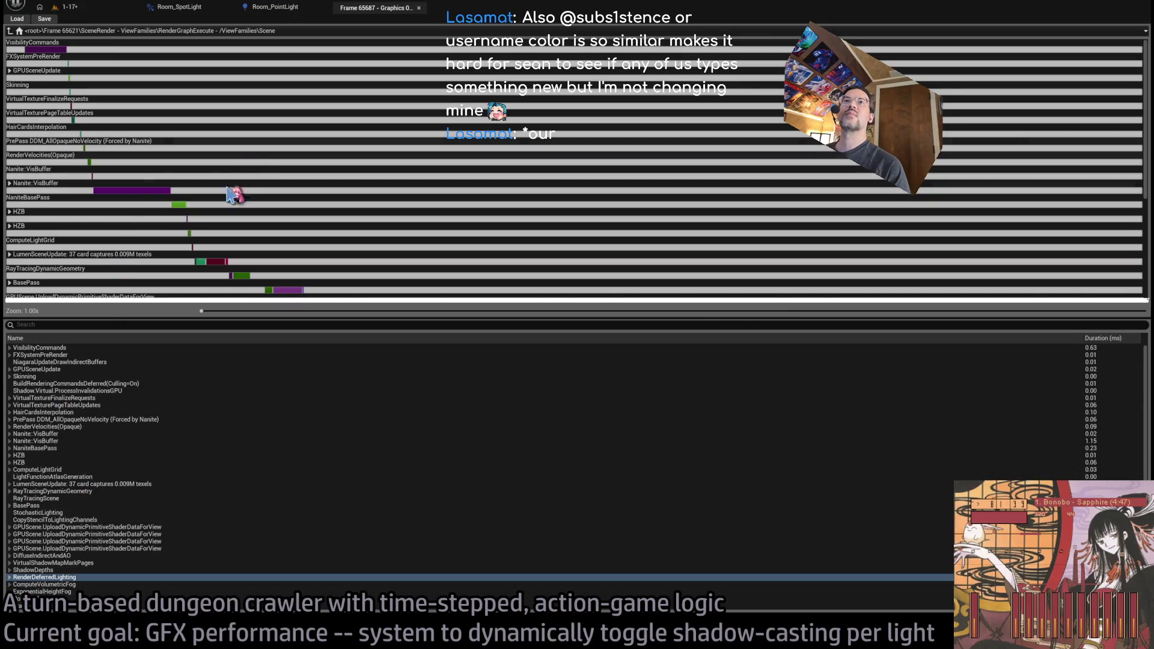
scroll(291, 217, "down", 5)
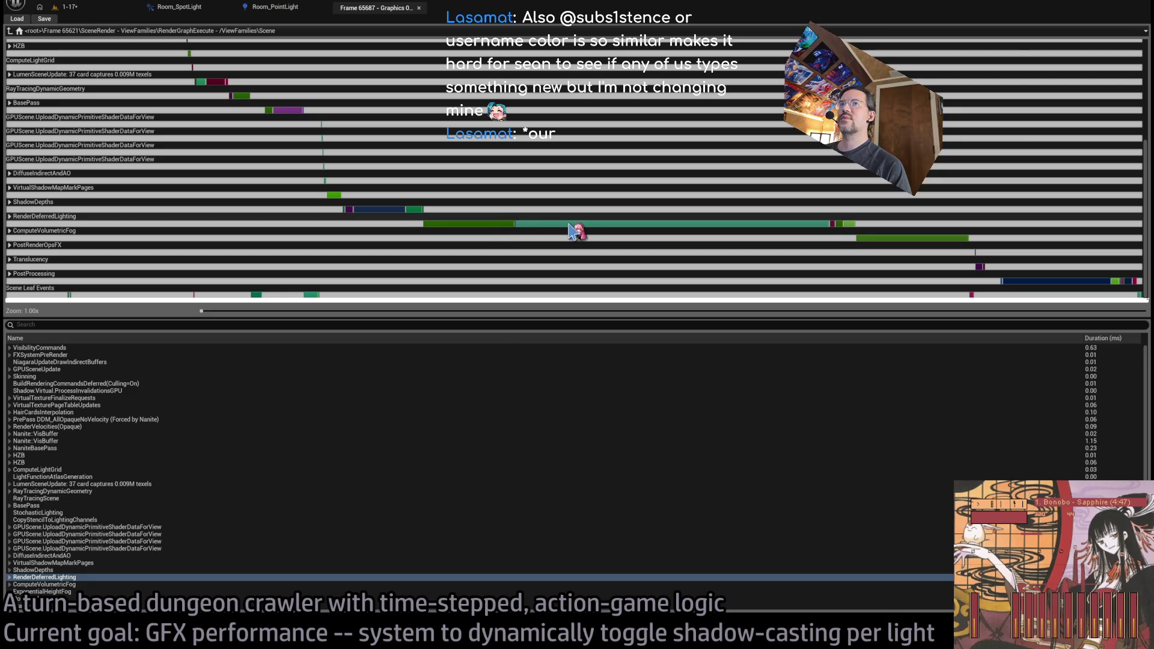
left_click(570, 225)
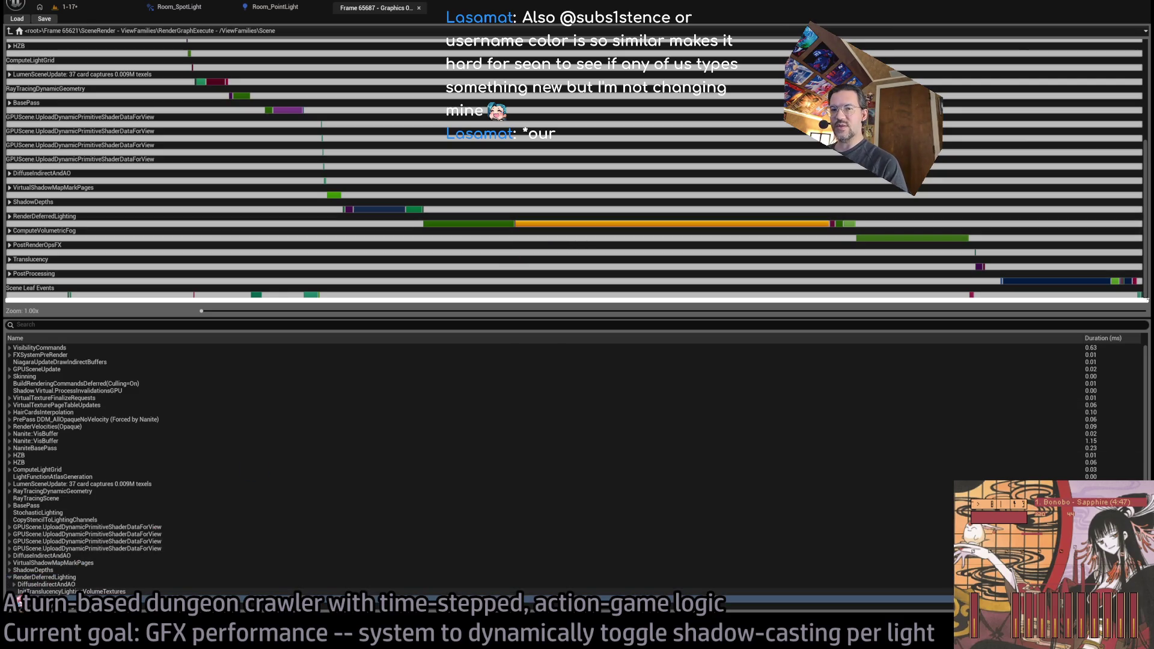
scroll(185, 480, "down", 3)
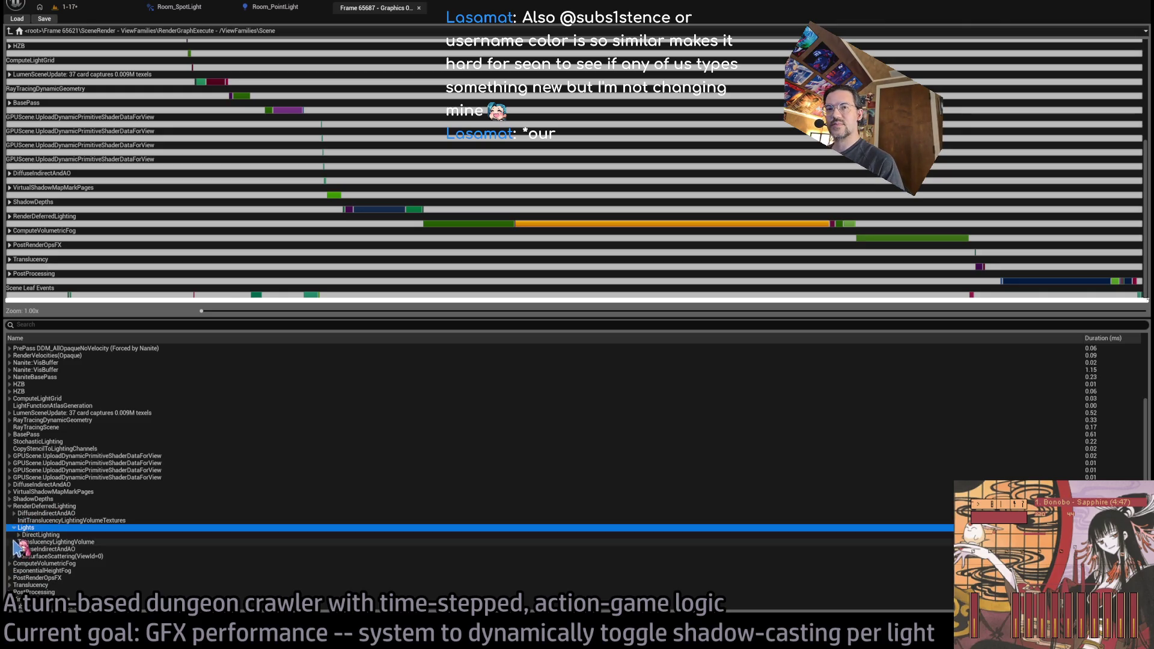
left_click(18, 535)
left_click(23, 550)
scroll(90, 541, "down", 3)
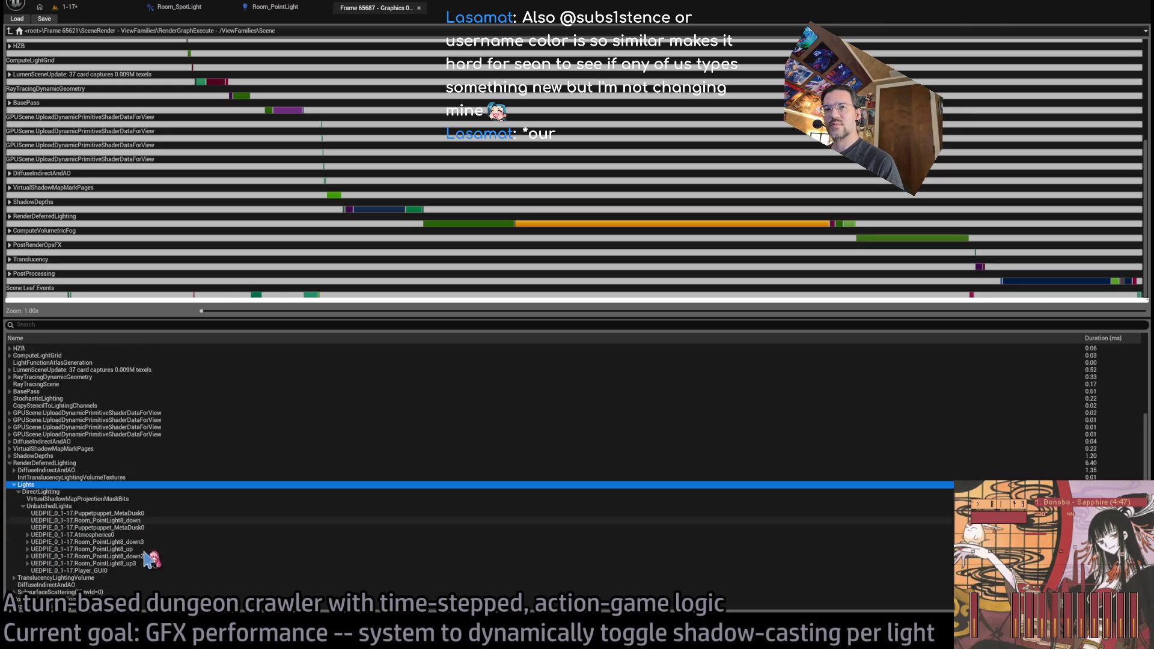
left_click(108, 484)
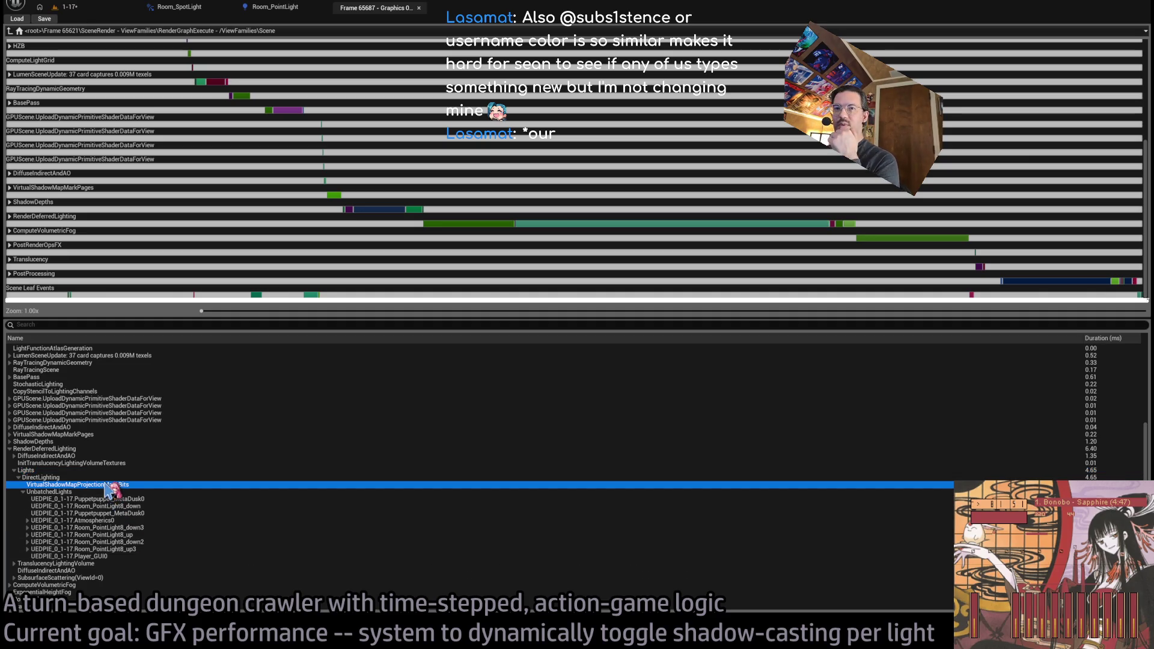
Return to level 1-17, stop the play session and frame the chandelier light Room_PointLight8_down2
left_click(96, 8)
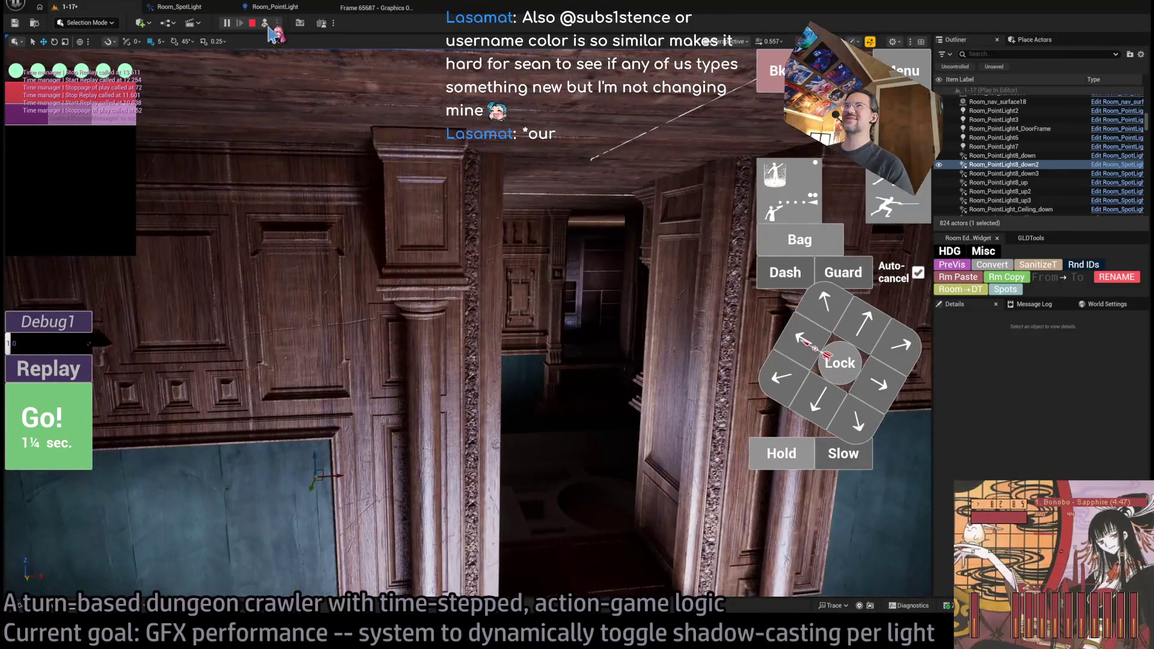
key("F8")
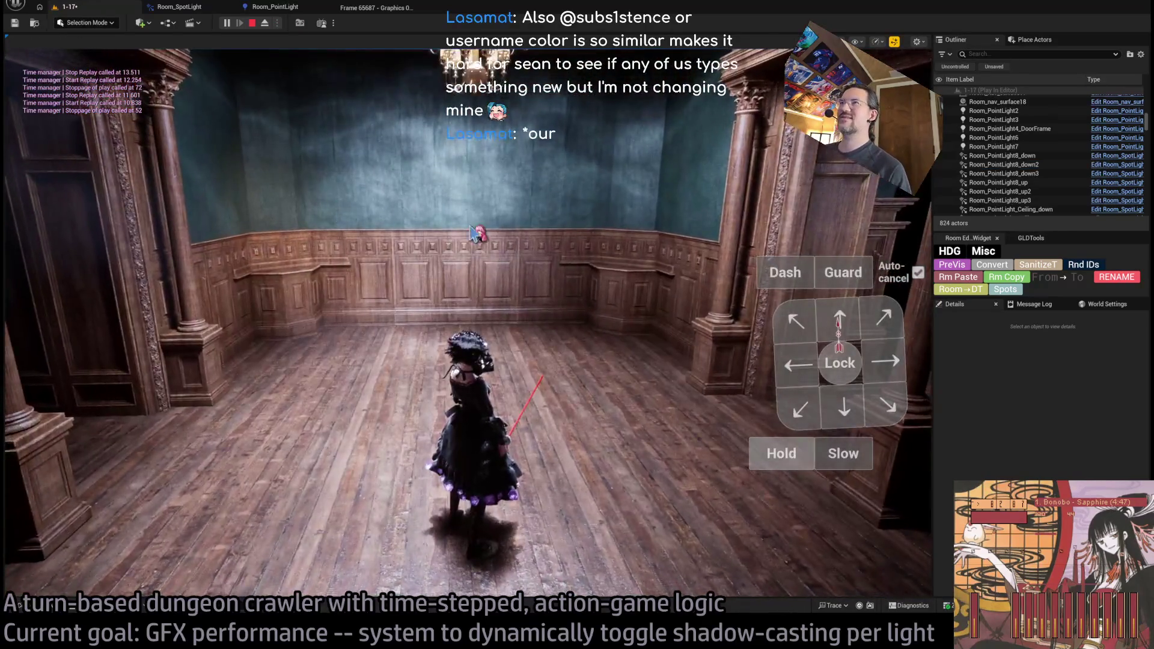
key("Escape")
key("f")
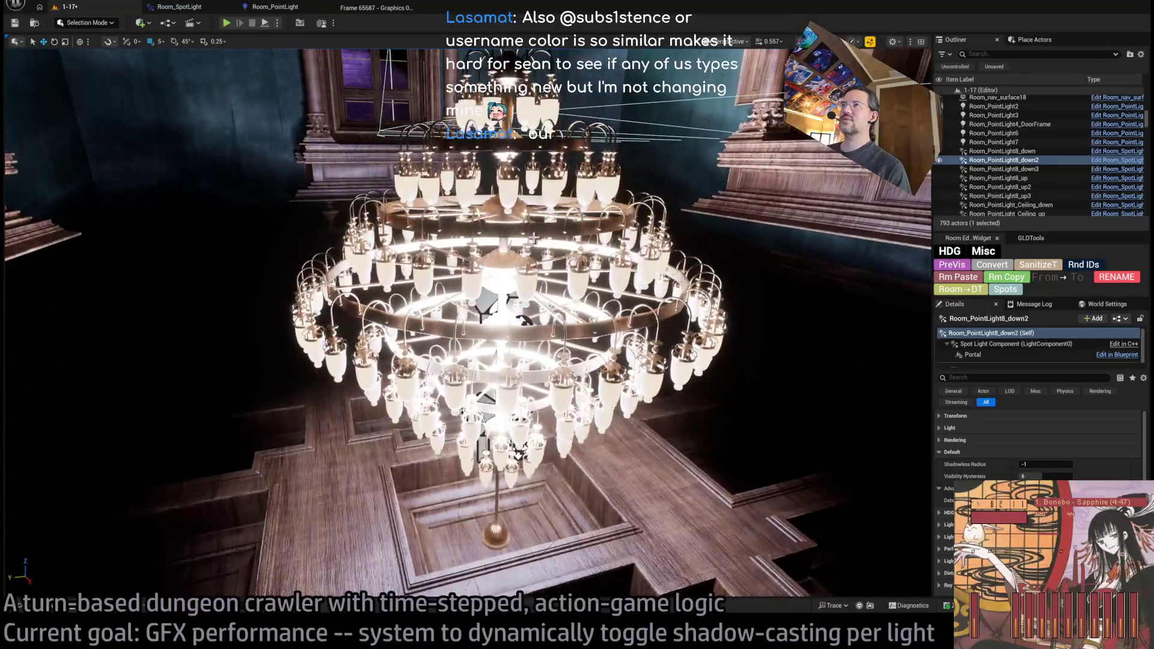
Select Room_PointLight8_down3 and set its Shadowless Radius to -1
left_click_drag(534, 239, 488, 399)
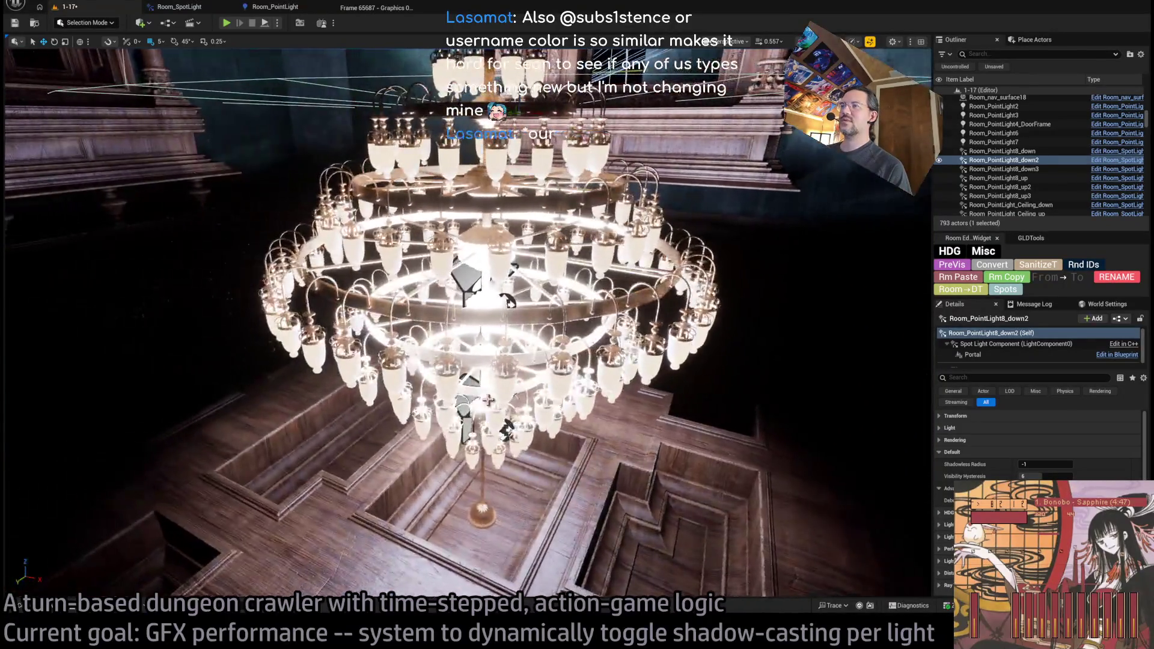
left_click(510, 303)
left_click(510, 302)
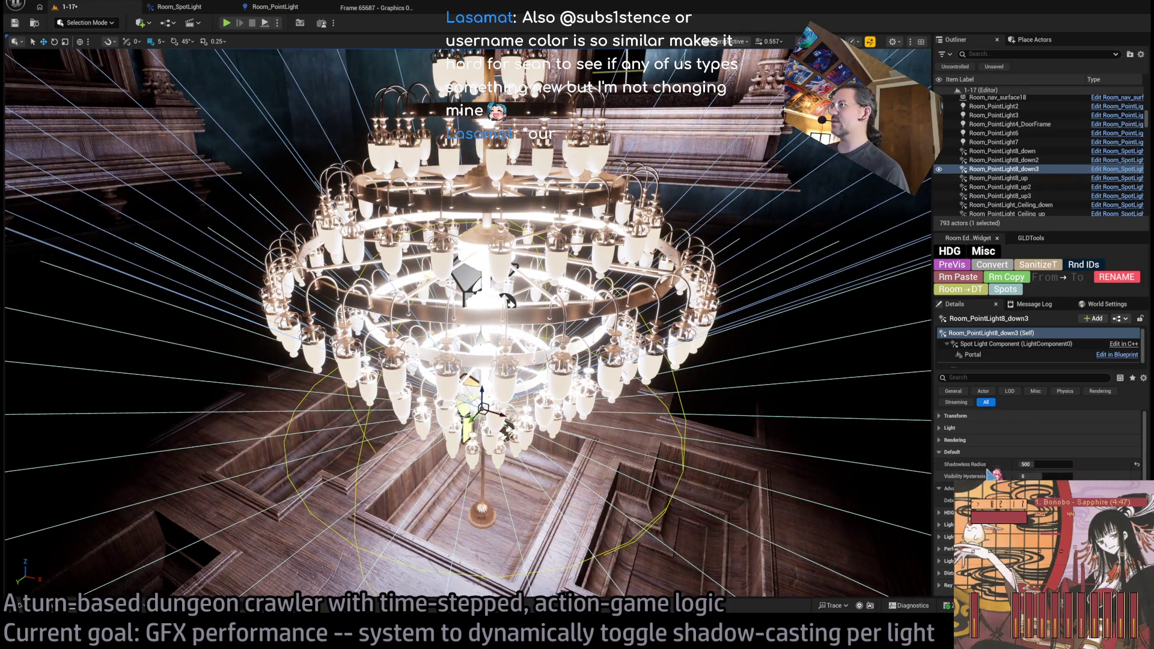
left_click_drag(903, 357, 884, 327)
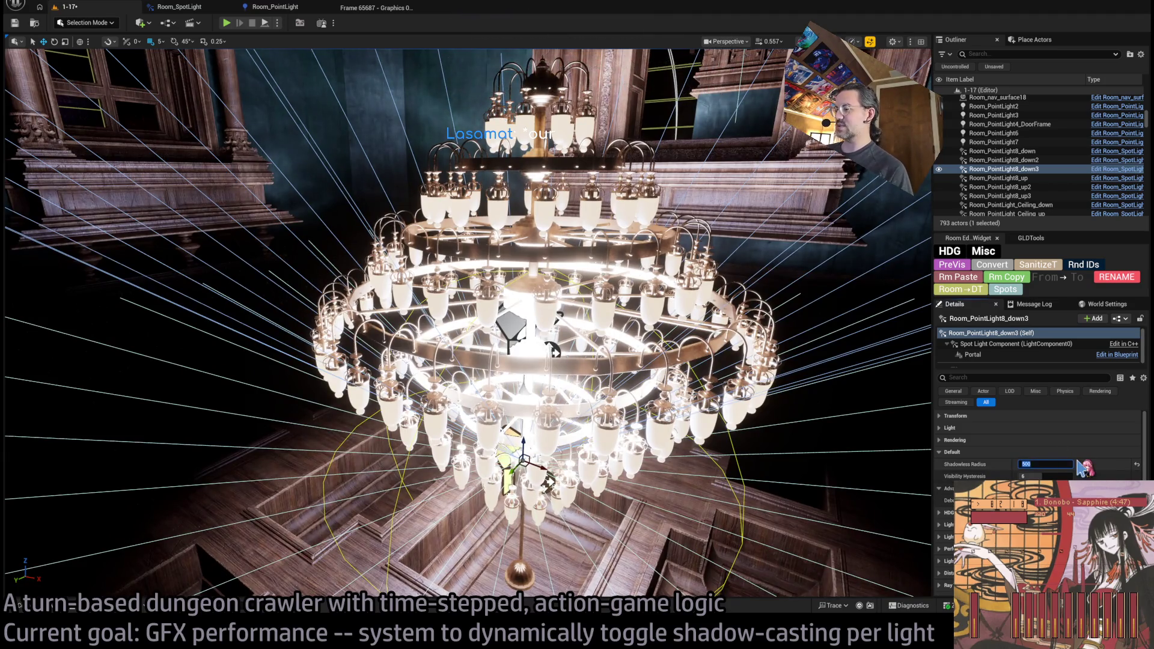
type("-1")
key("Return")
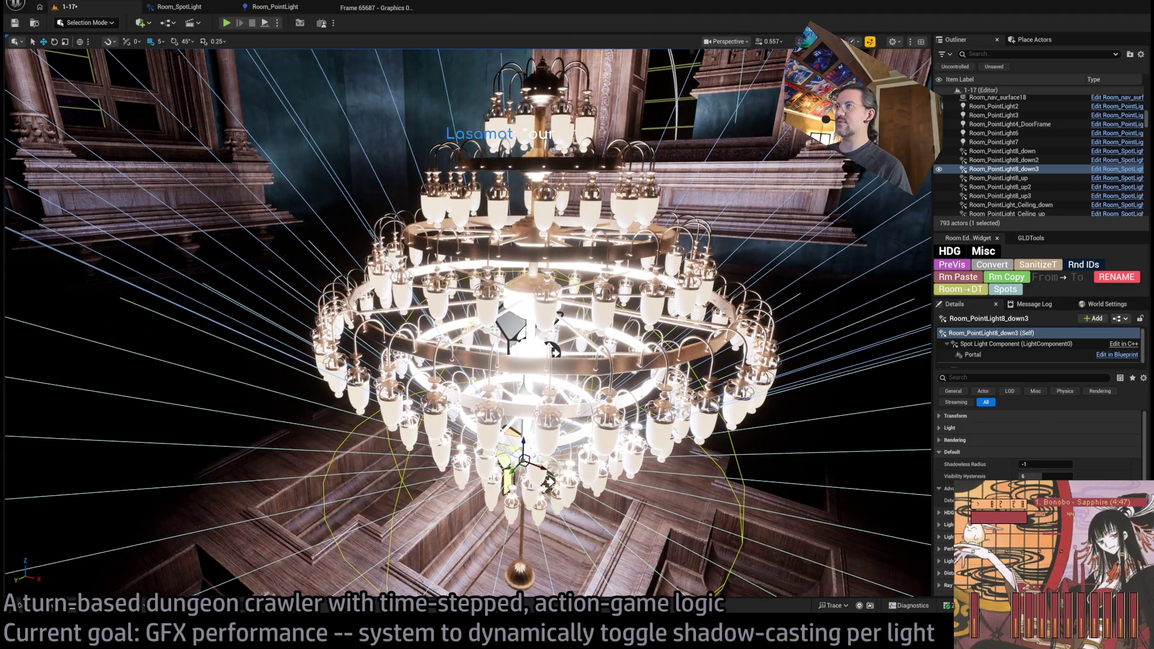
Select Room_PointLight8_down2 and expand its intensity and attenuation settings
mouse_move(670, 402)
left_mouse_down()
mouse_move(658, 379)
mouse_move(669, 402)
left_mouse_up()
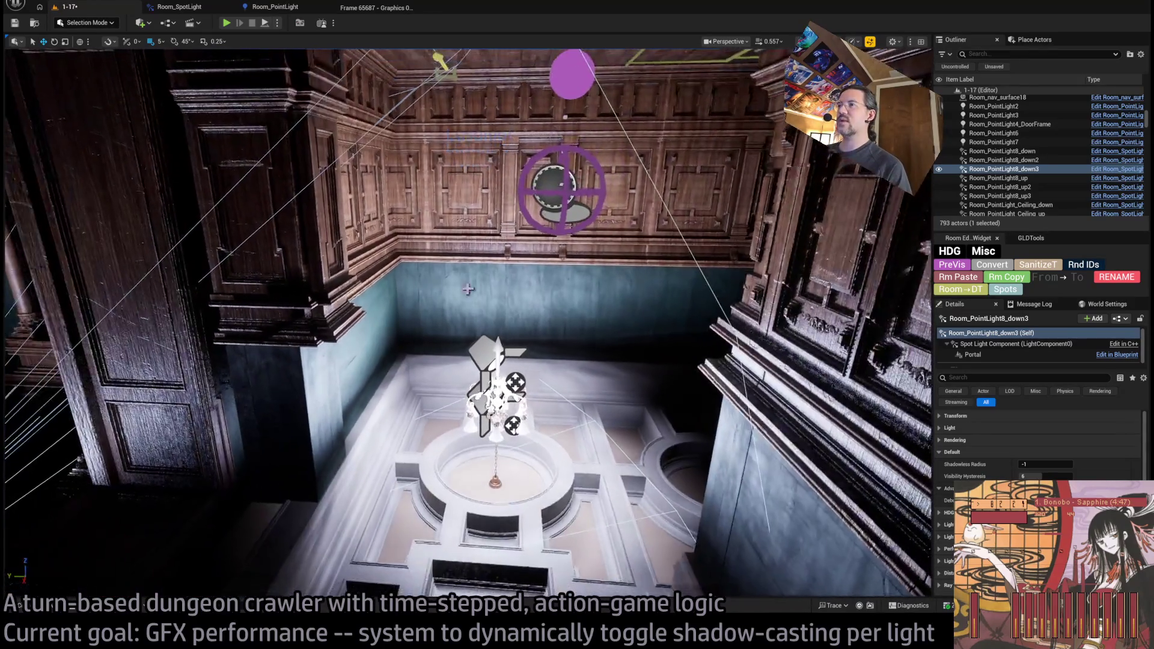
left_click(478, 344)
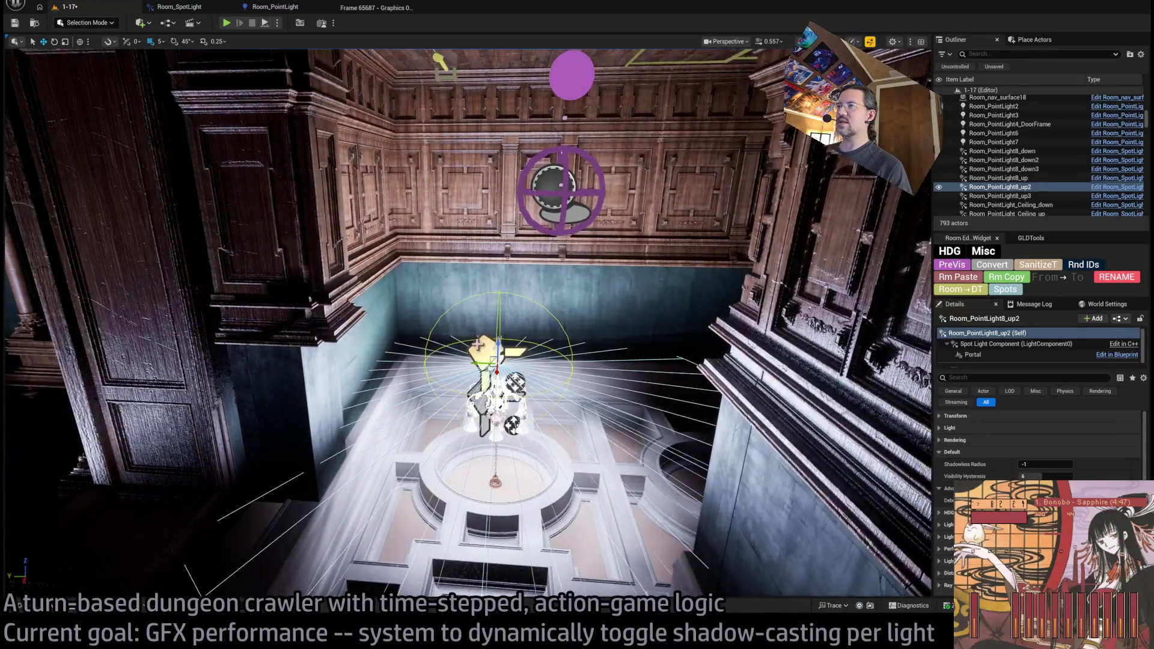
left_click(809, 347)
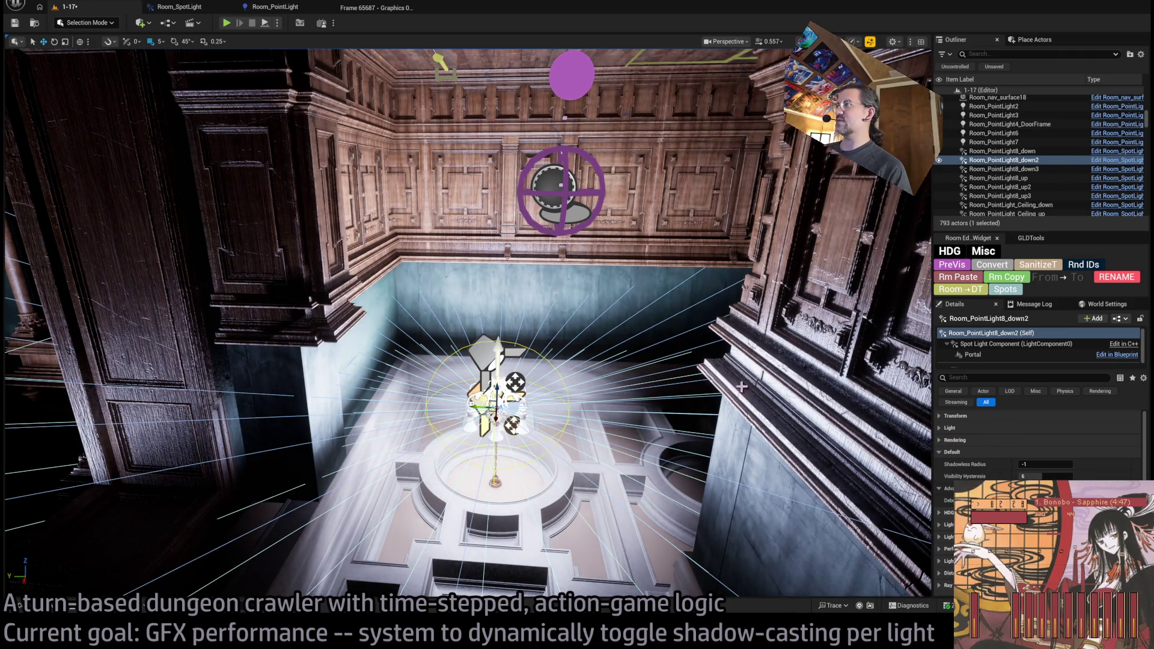
left_click_drag(812, 411, 811, 411)
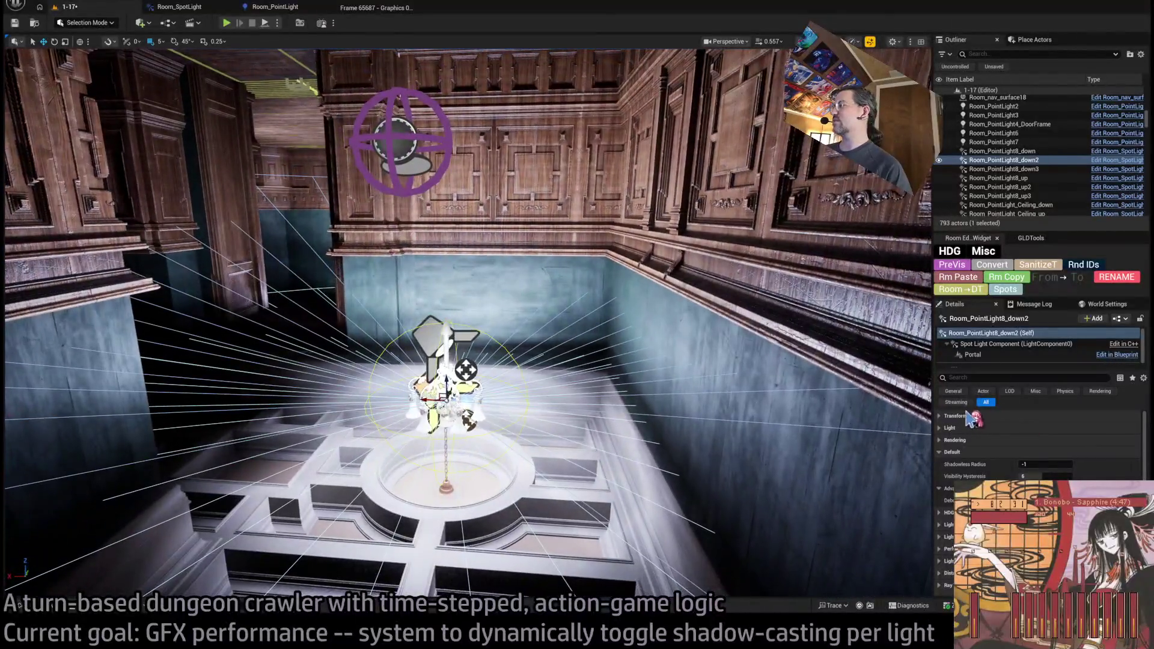
left_click(971, 428)
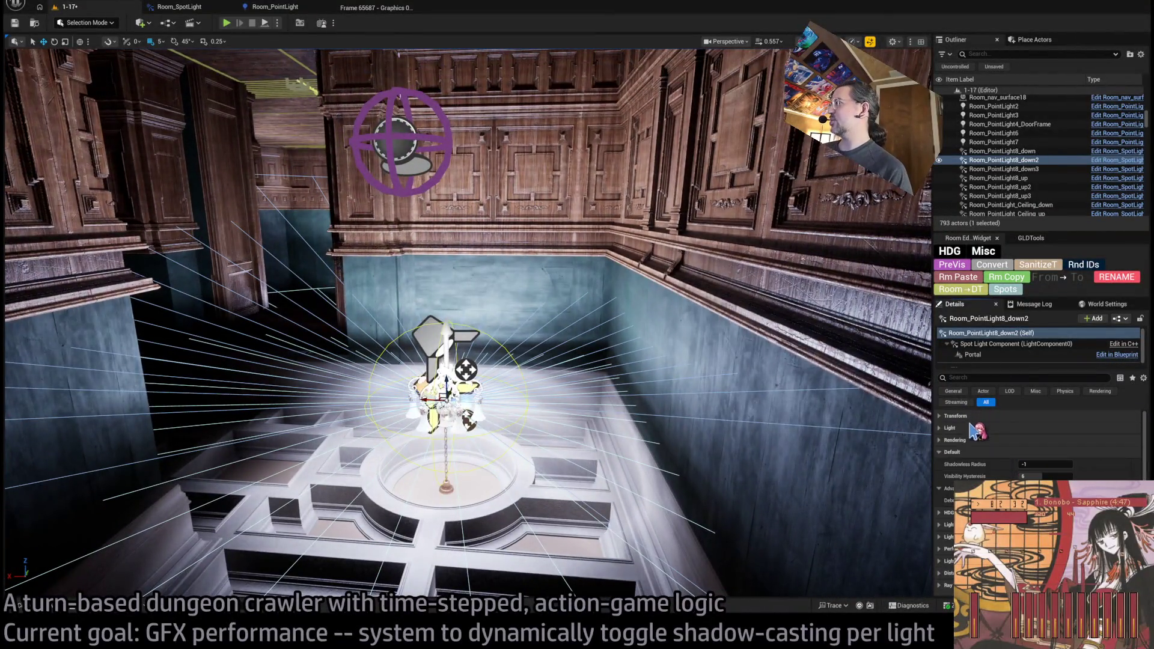
left_click(970, 428)
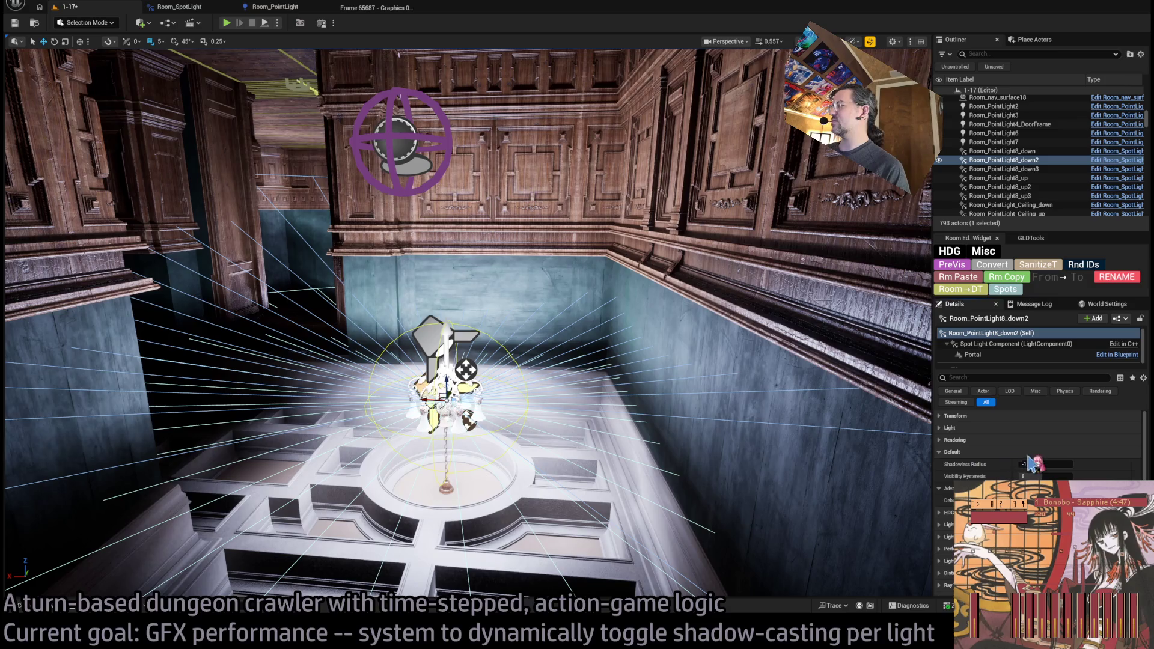
left_click(957, 416)
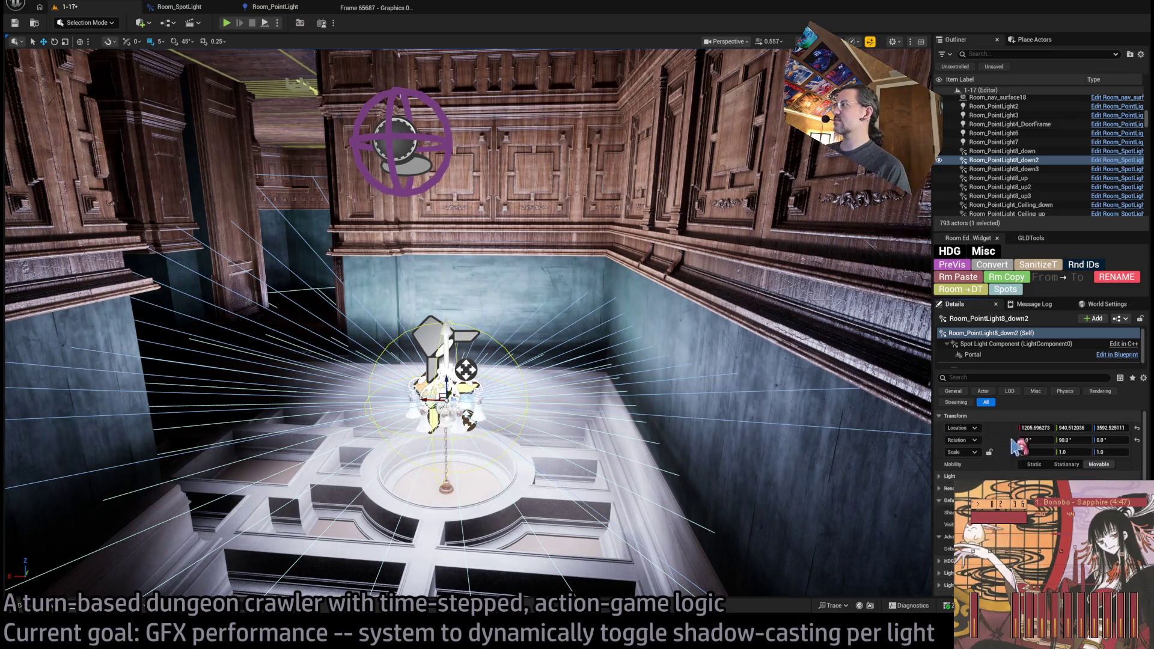
left_click(956, 416)
left_click(950, 428)
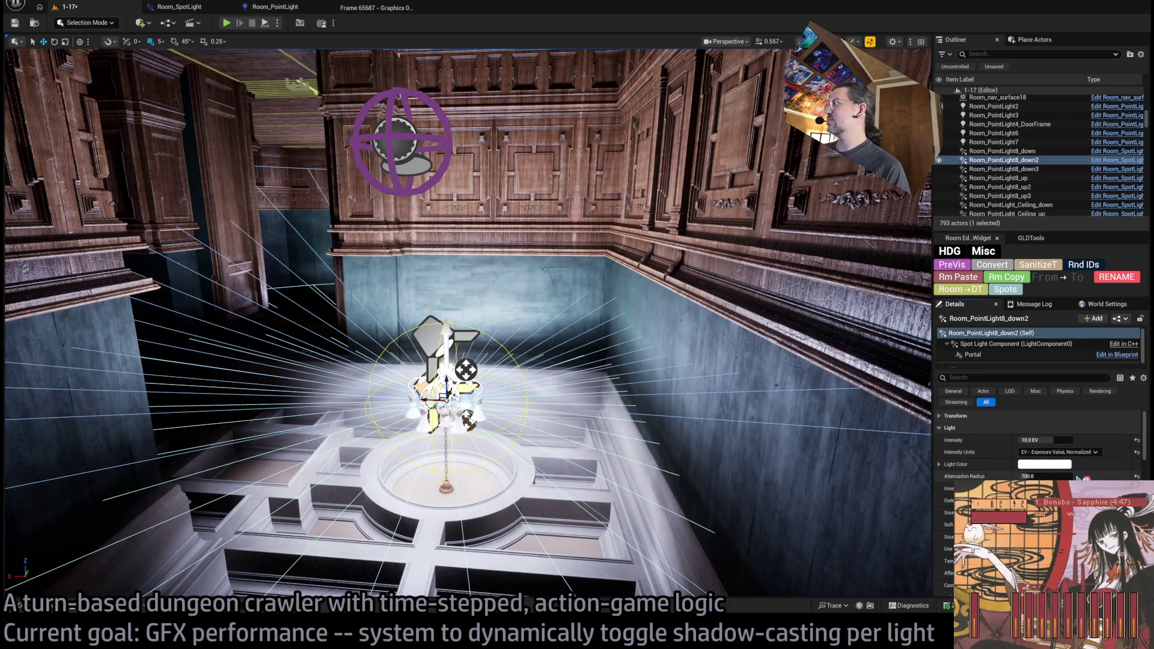
Test Room_PointLight8_down2 with an attenuation radius of 300, then restore it to 700
mouse_move(1081, 478)
left_mouse_down()
mouse_move(1049, 478)
mouse_move(1079, 478)
mouse_move(1061, 477)
left_mouse_up()
left_click(1061, 477)
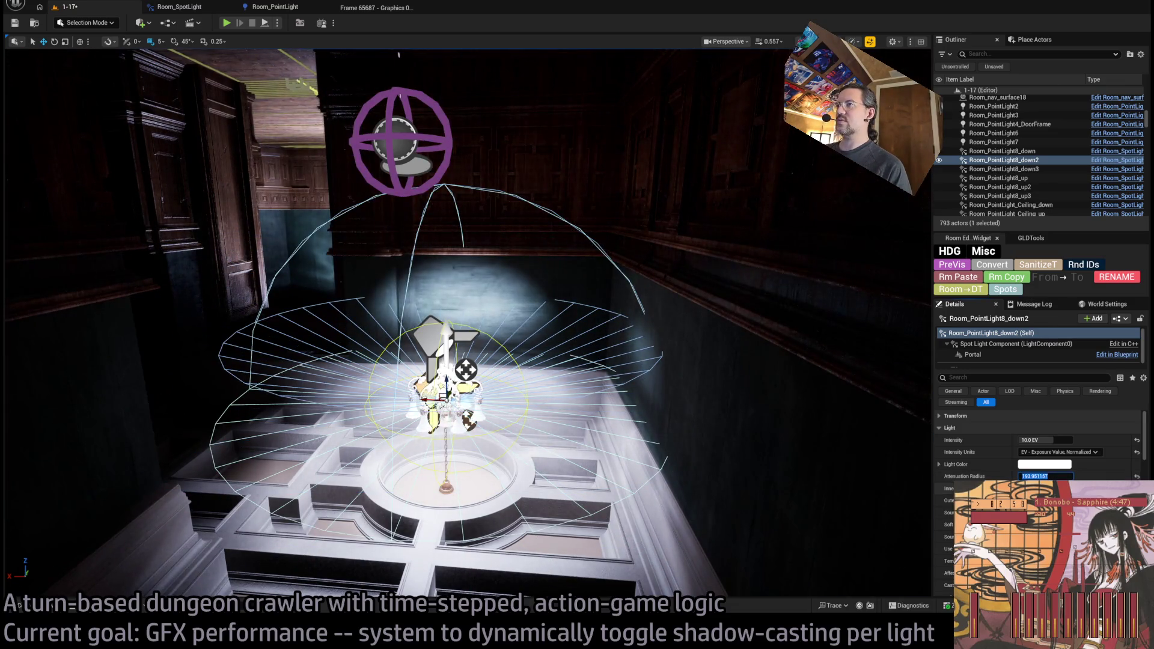
type("300")
key("Return")
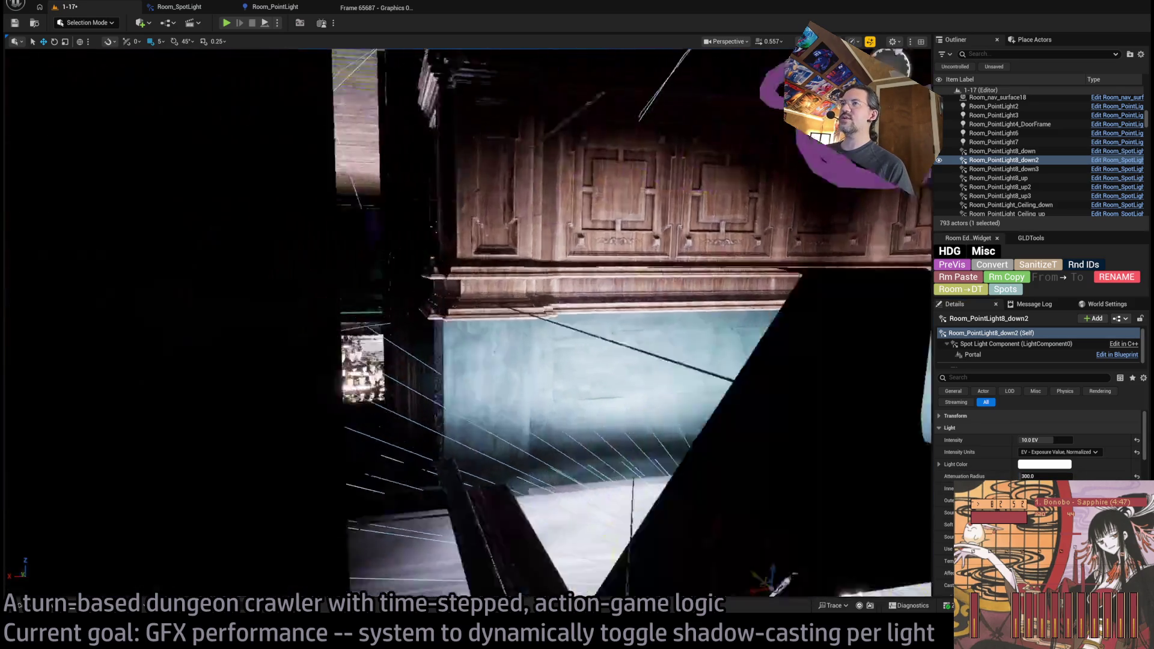
key("w")
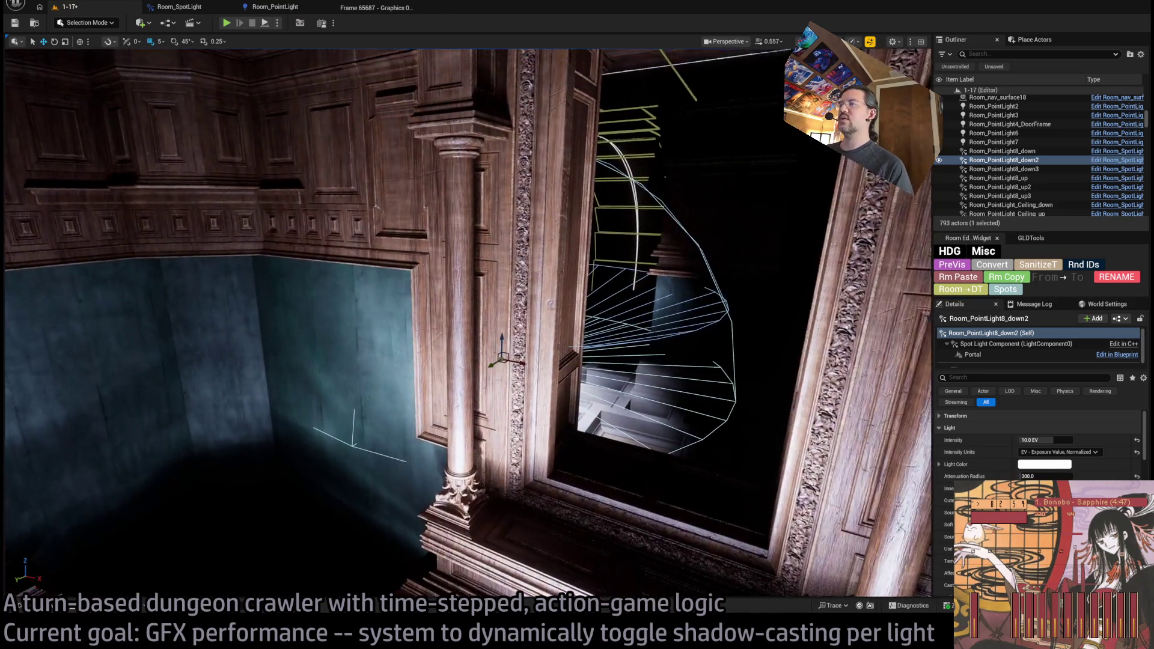
key("s")
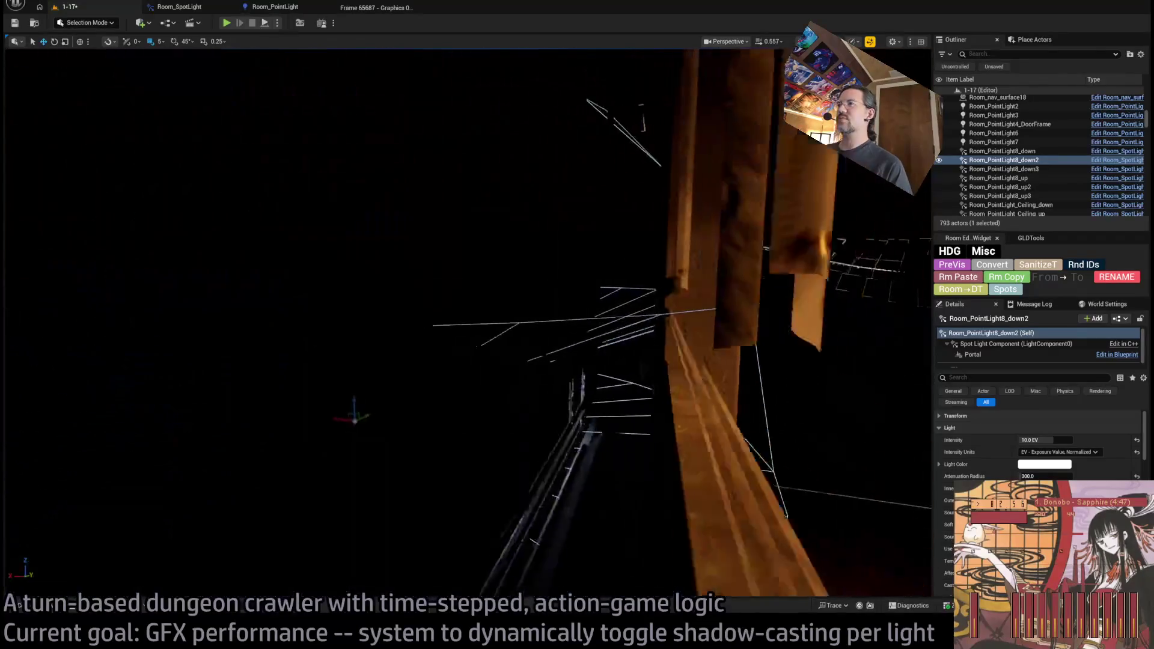
key("f")
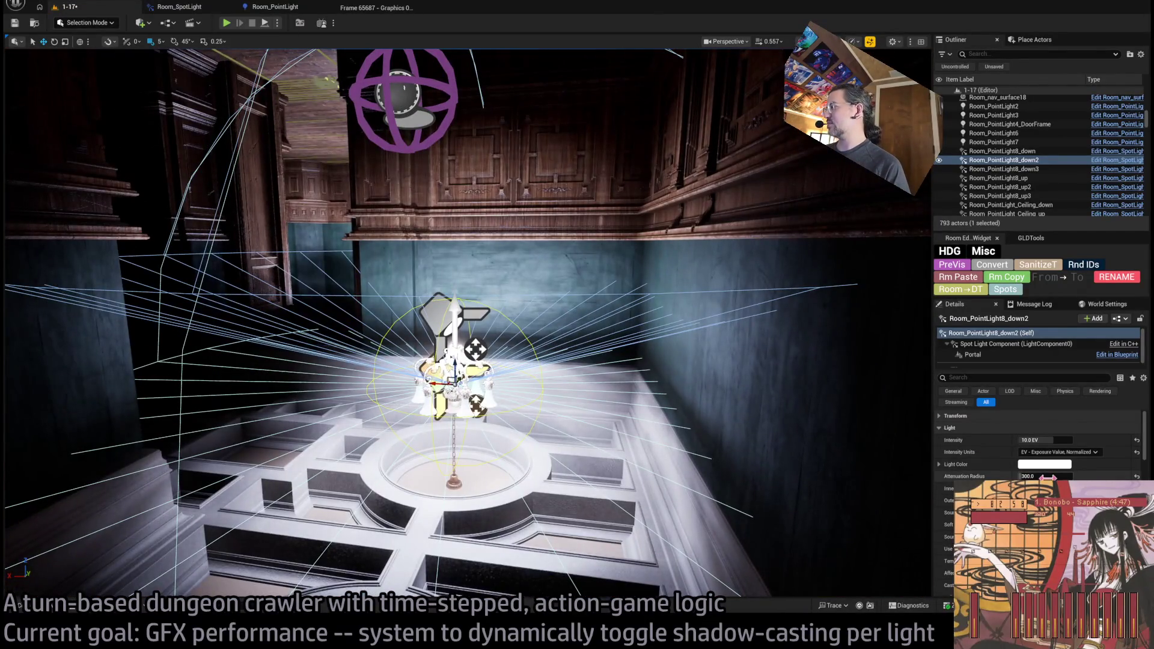
type("700")
key("Return")
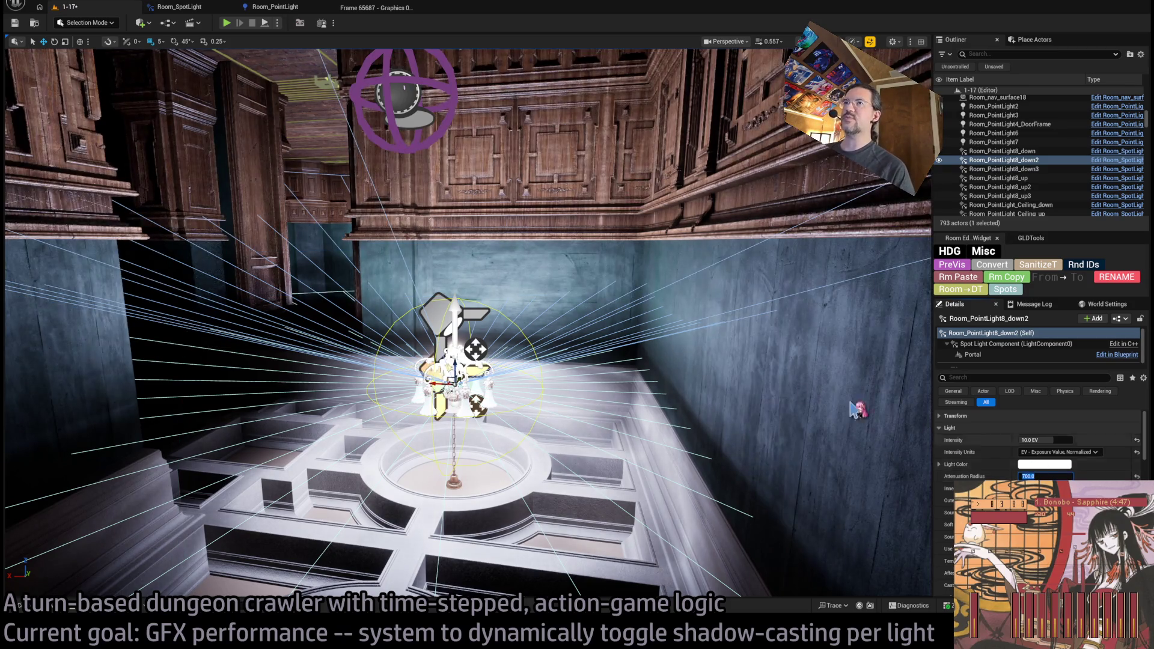
Set Room_PointLight8_down2's Shadowless Radius to 300 and save the level
left_click(984, 426)
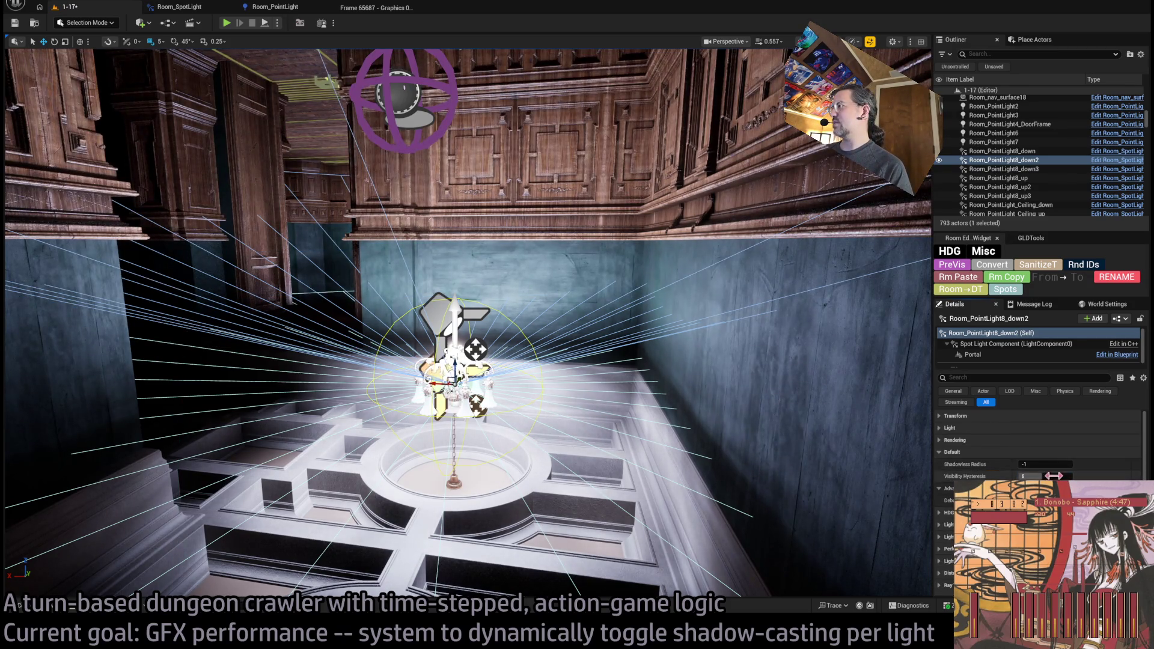
left_click(1063, 467)
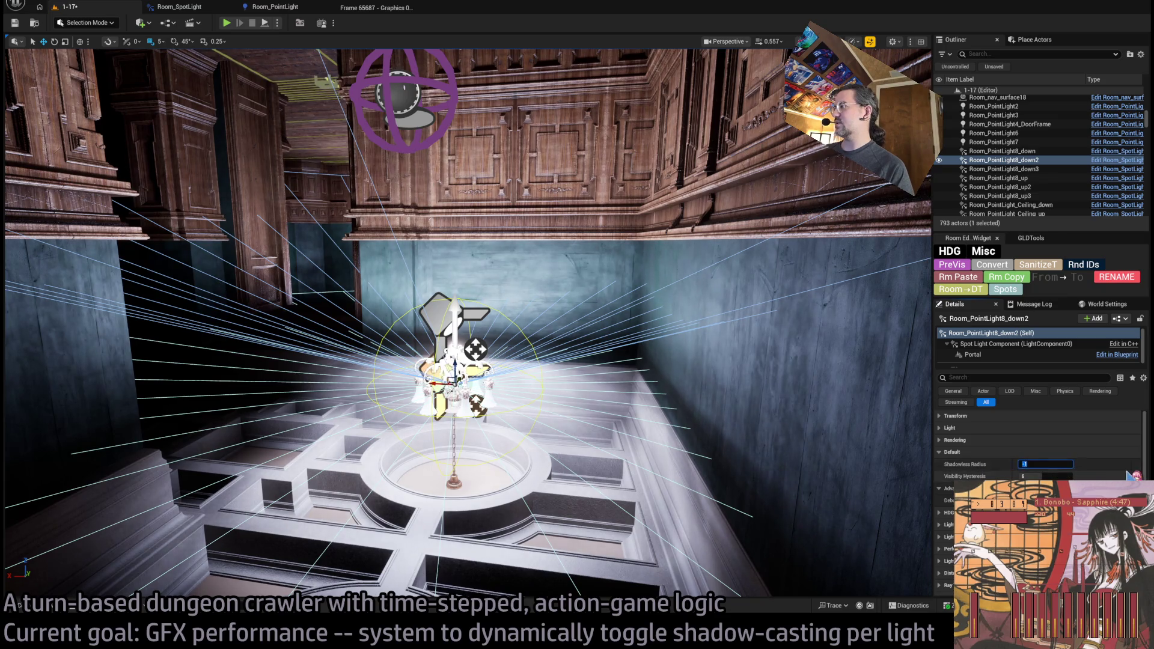
type("-")
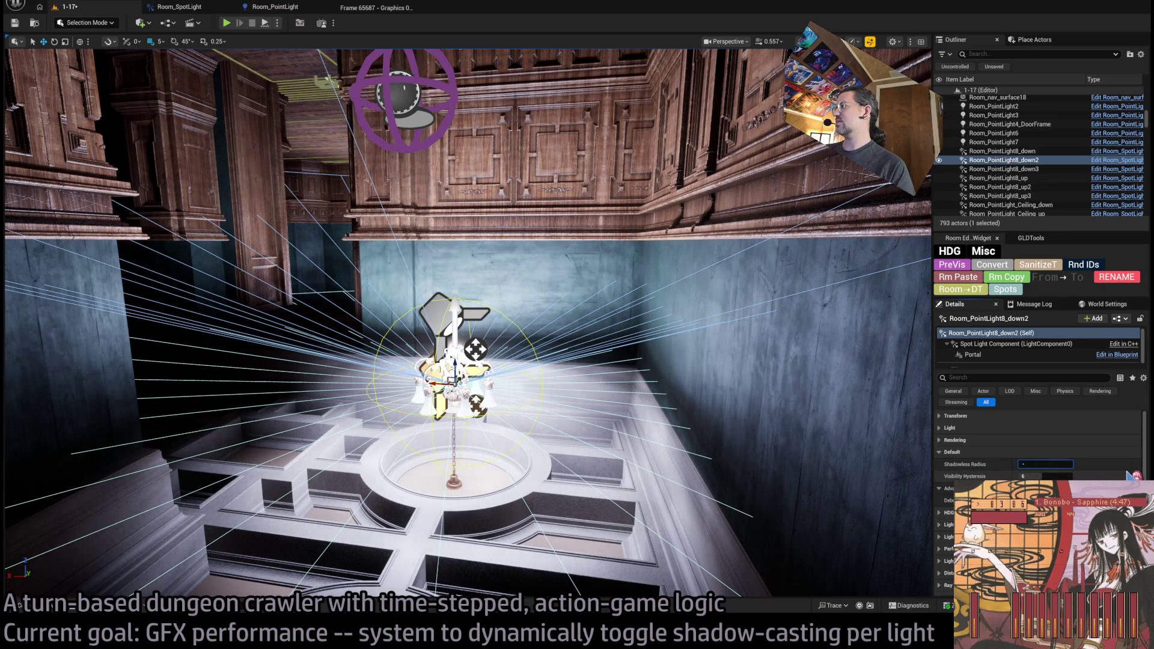
type("300")
key("Return")
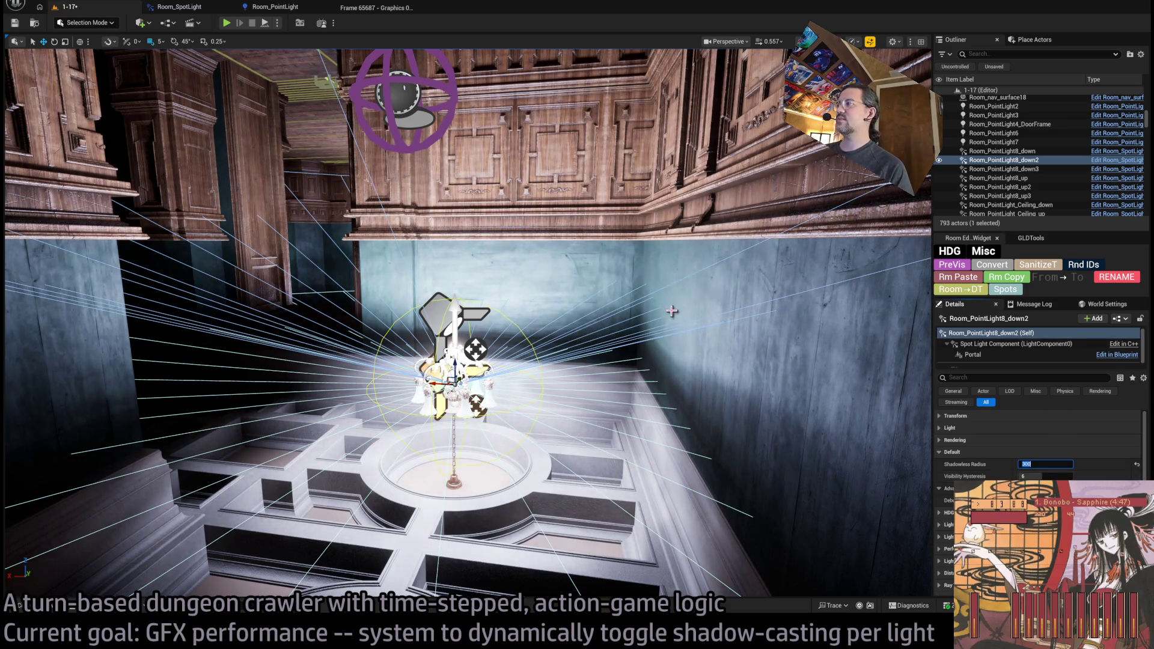
left_click_drag(671, 311, 683, 312)
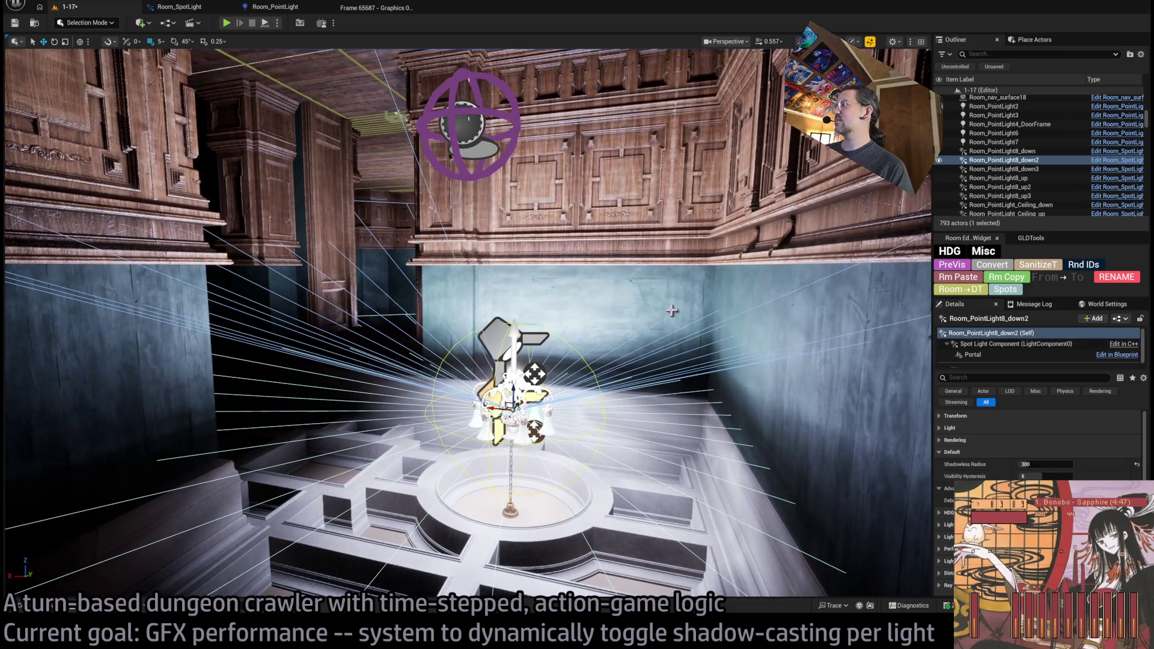
left_click(28, 25)
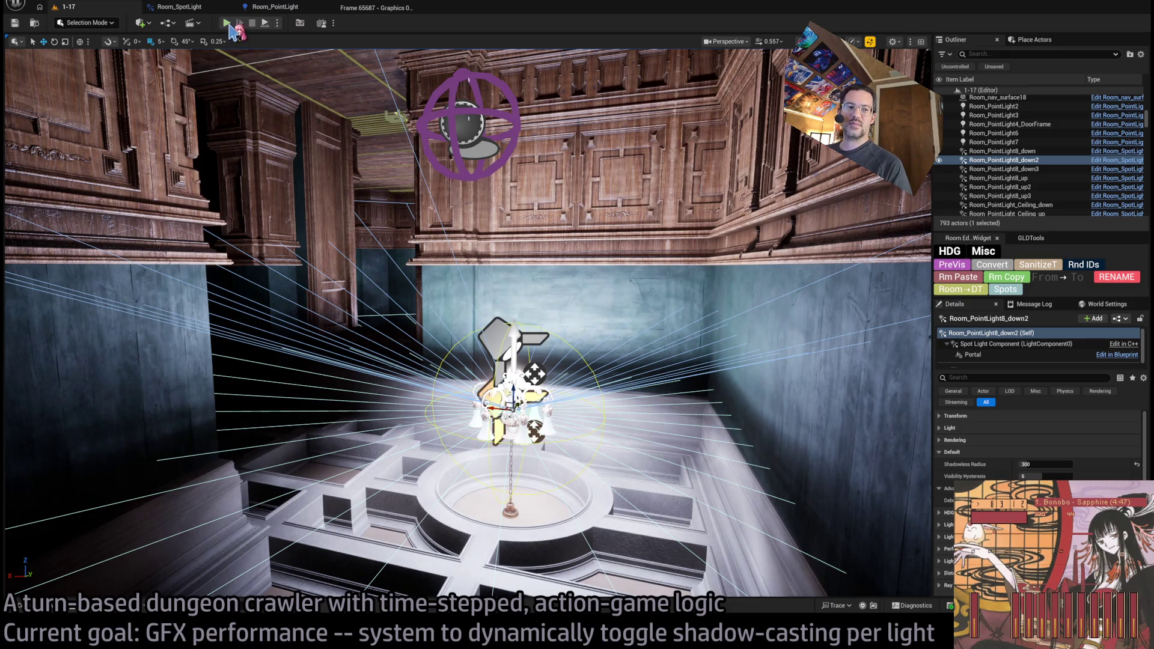
Walk the character down the corridor and through the doorway, then queue a Hold and execute it
left_click_drag(422, 185, 385, 190)
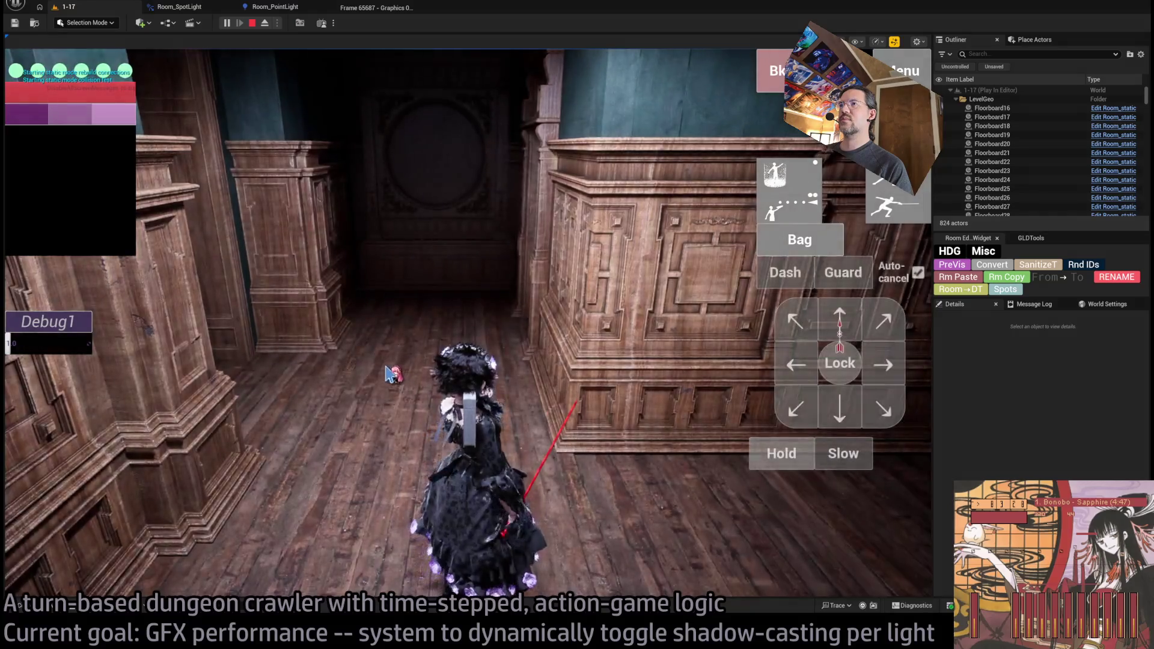
left_click(358, 364)
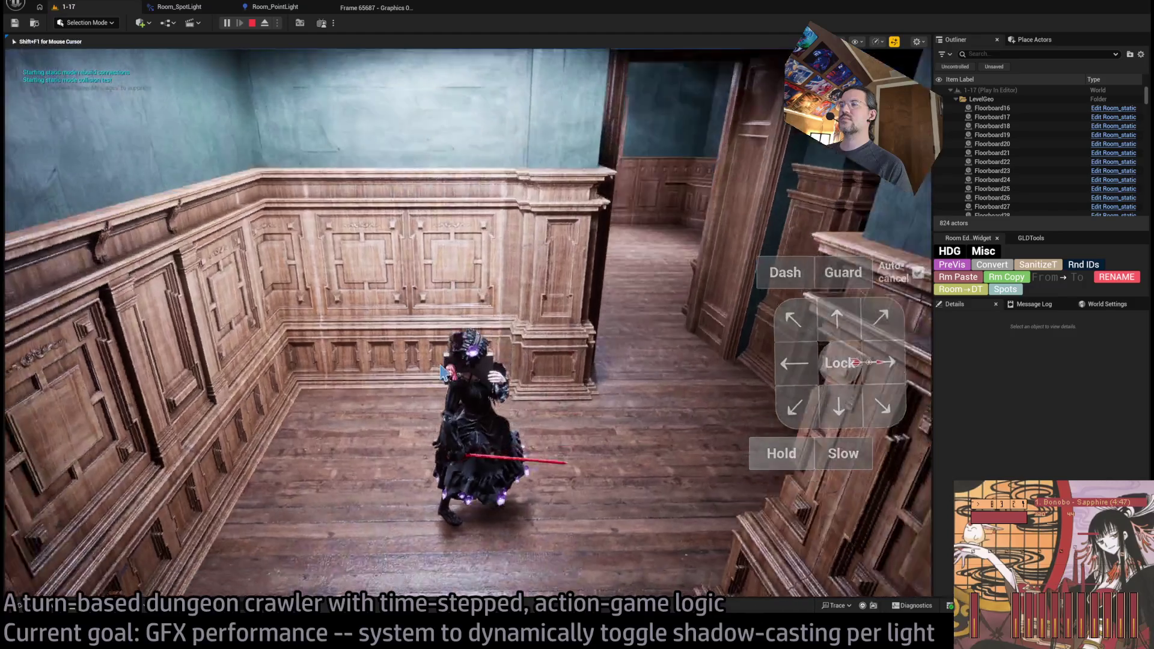
key("w")
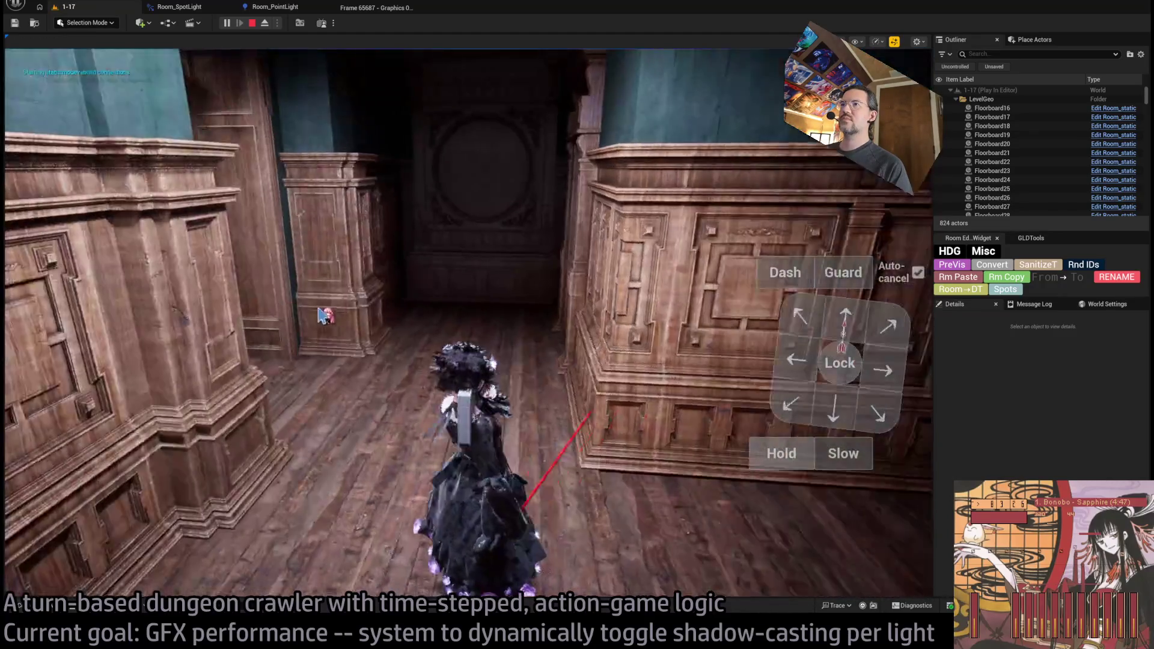
left_click(484, 350)
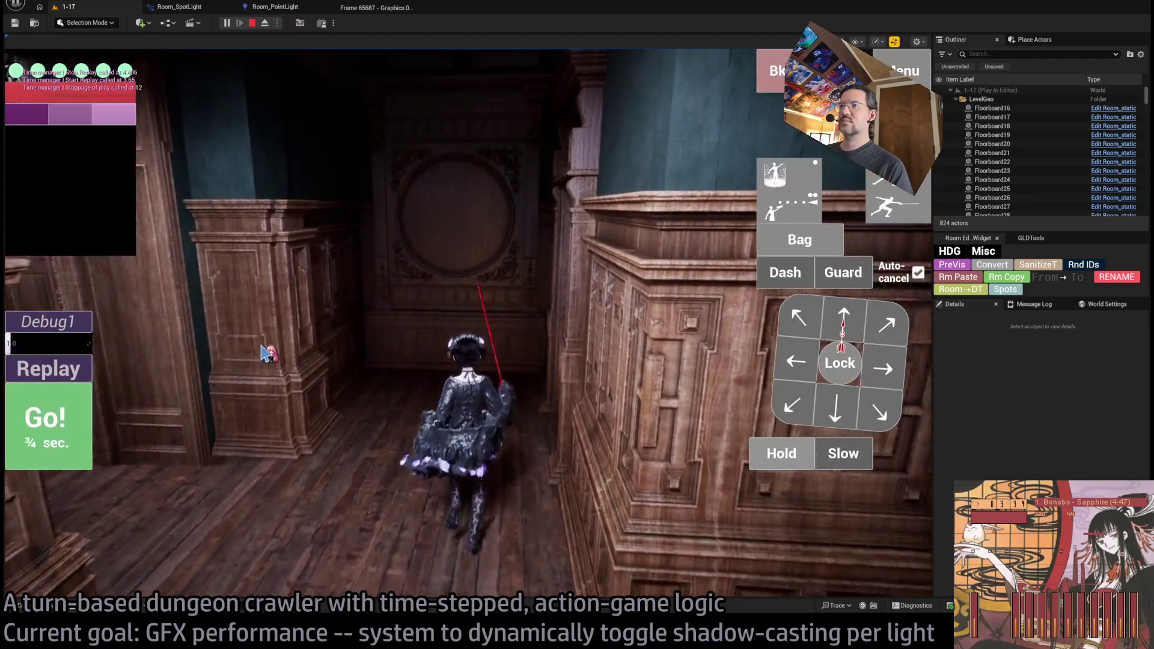
left_click(264, 354)
key("a")
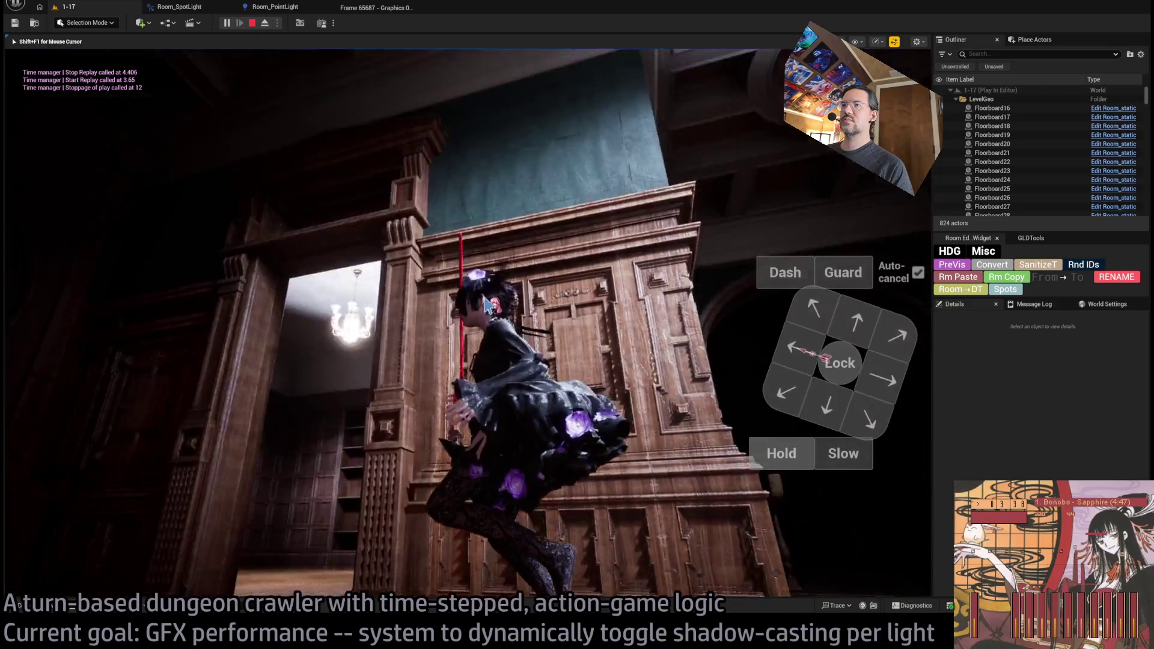
key("a")
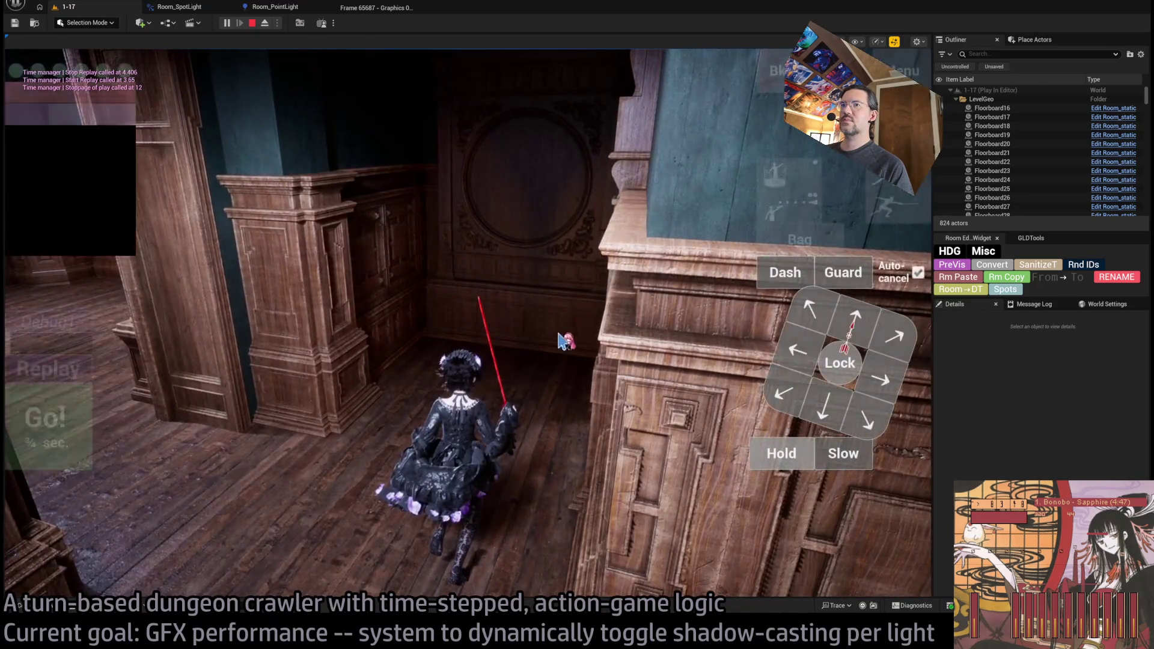
key("shift+F1")
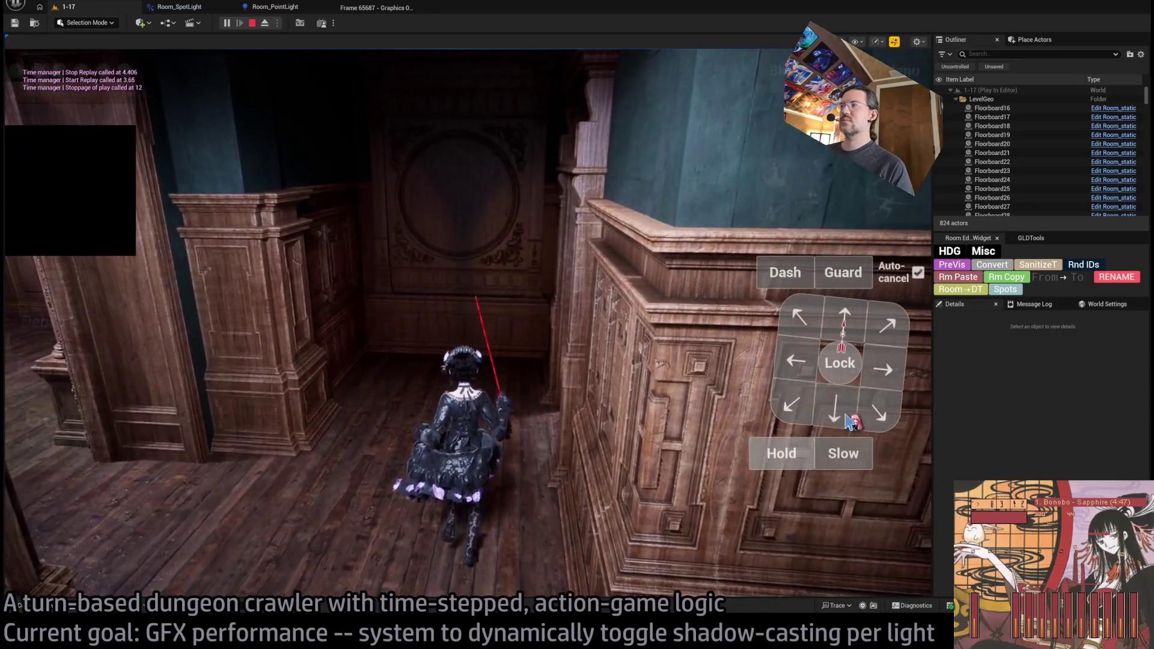
left_click(786, 462)
left_click(84, 432)
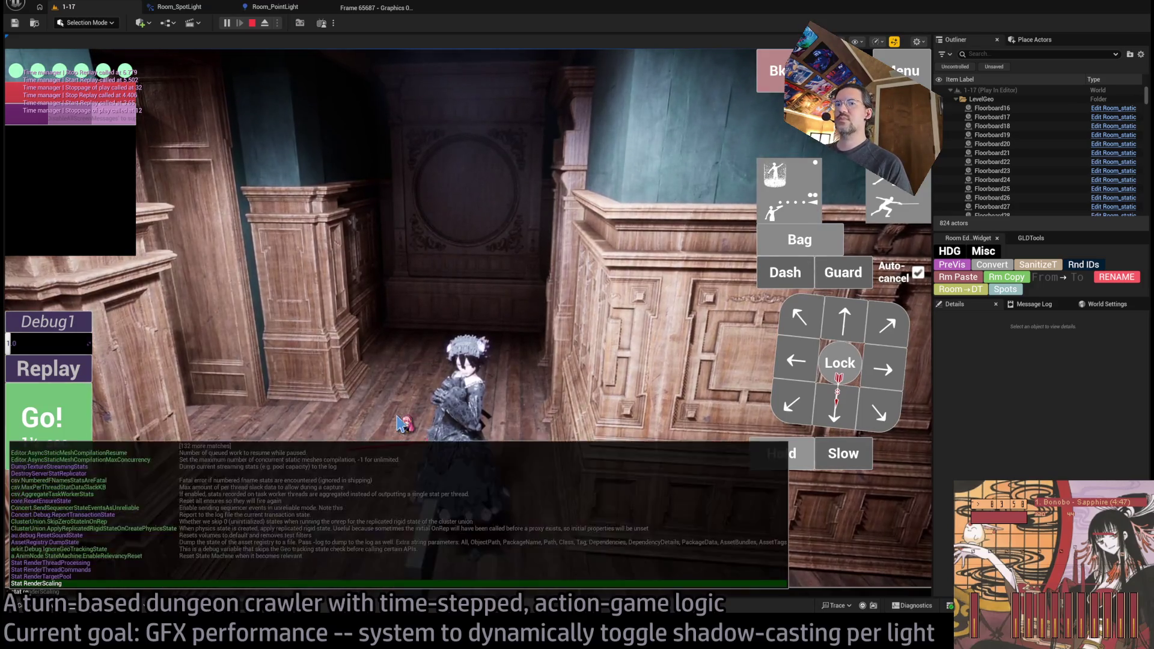
Show the Stat LightRendering overlay in the running game, then toggle it off
key("Up")
key("Up")
key("Up")
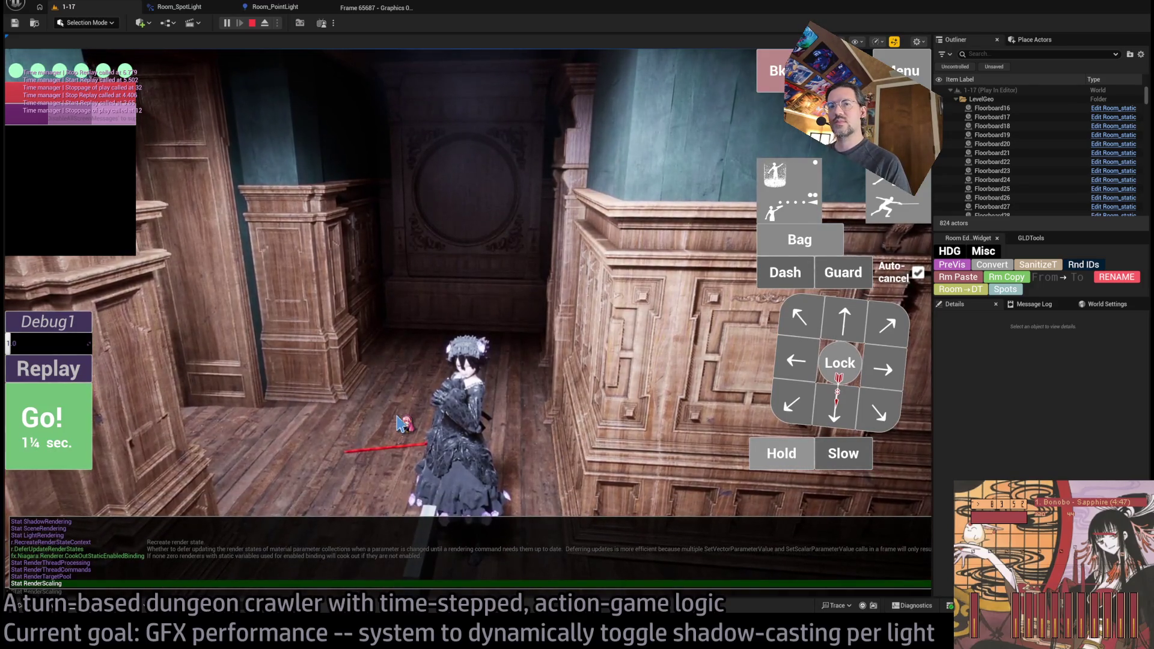
key("Up")
key("Up")
key("Up")
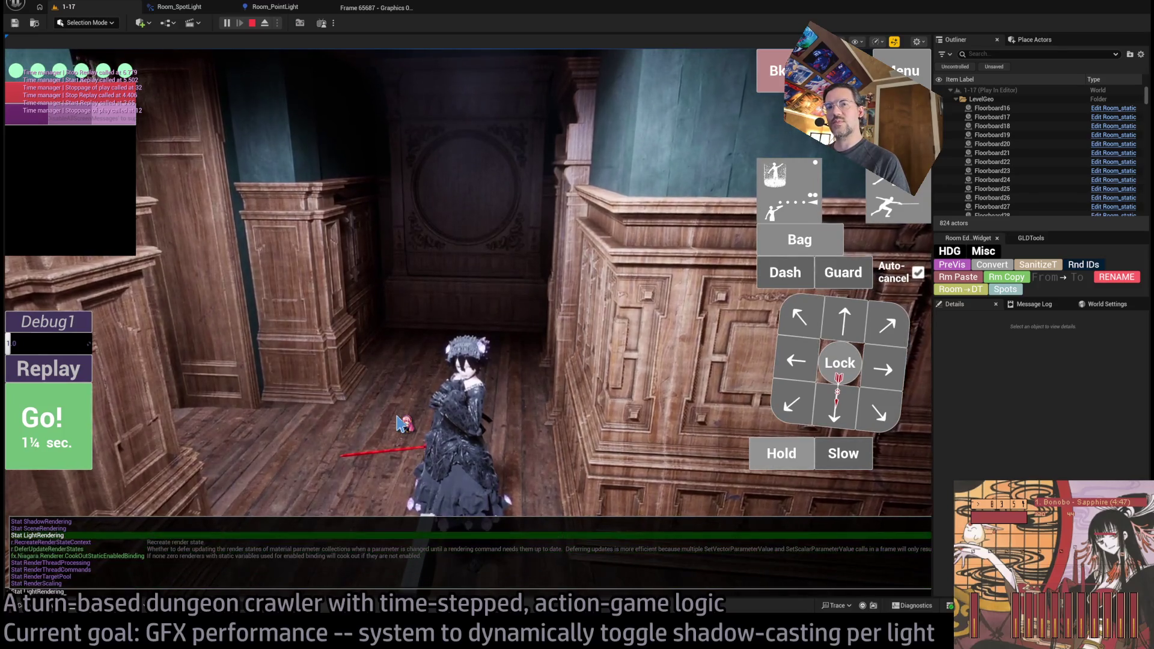
key("Return")
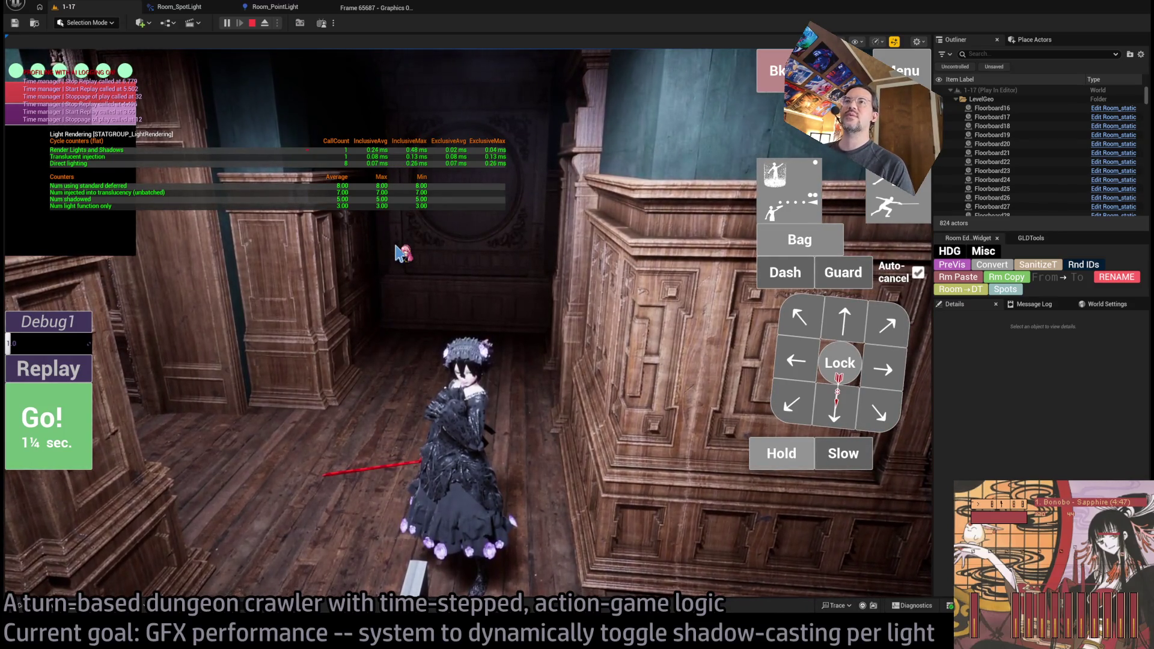
key("grave")
key("Up")
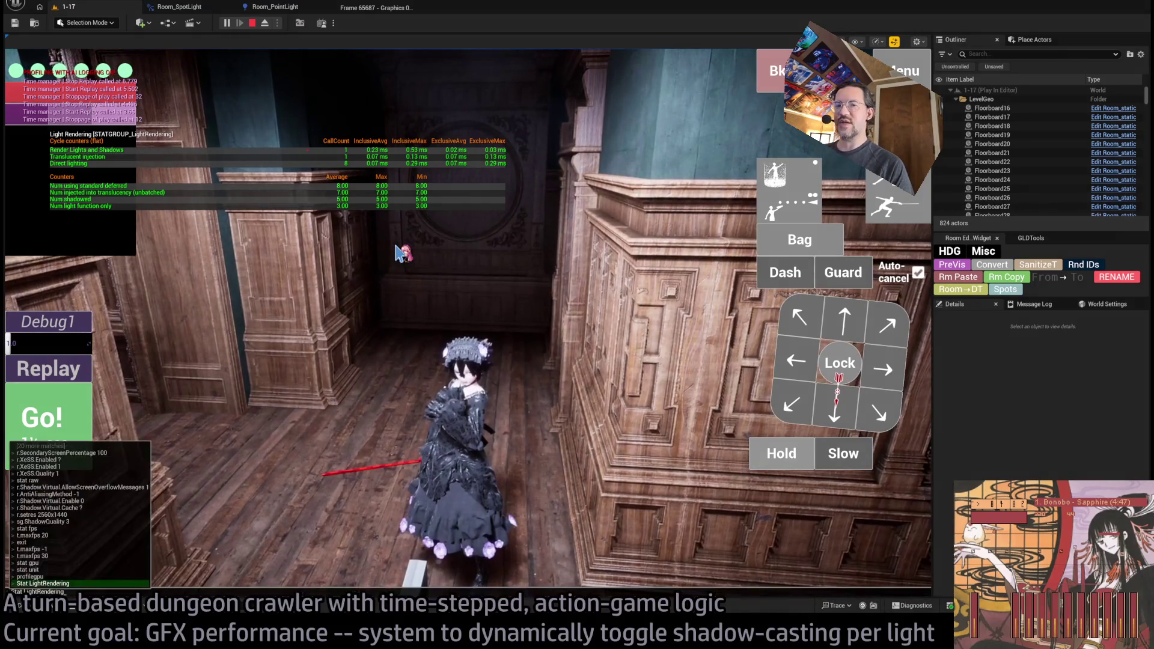
key("Return")
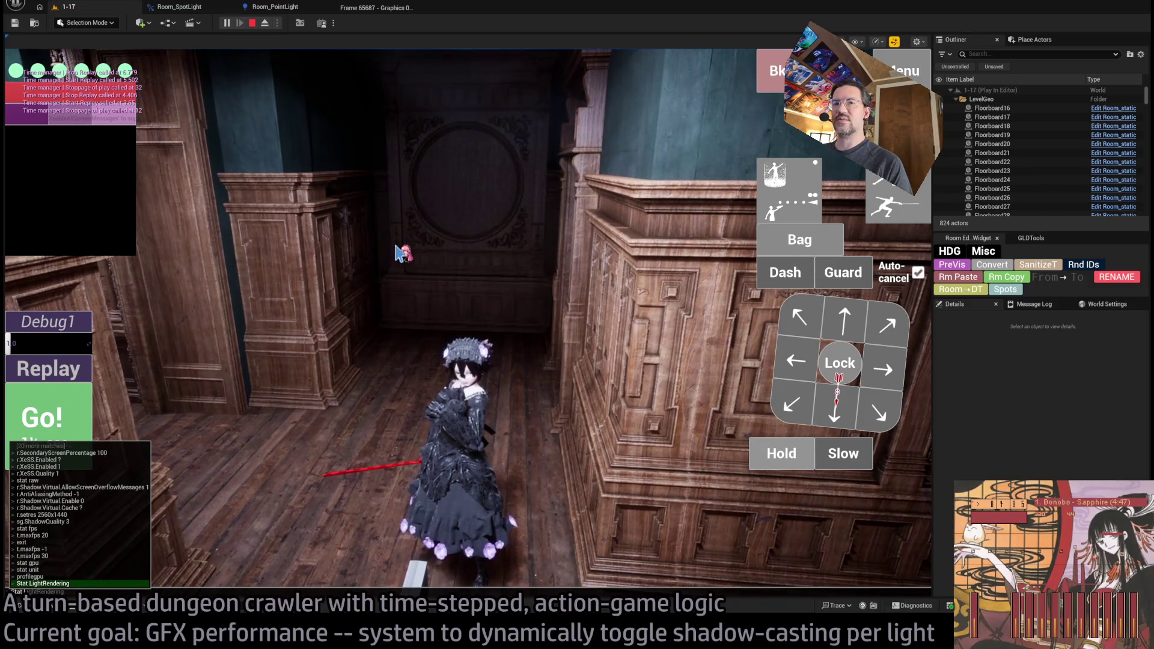
Run Stat SceneRendering to review the scene stats, then toggle it off again
type("render")
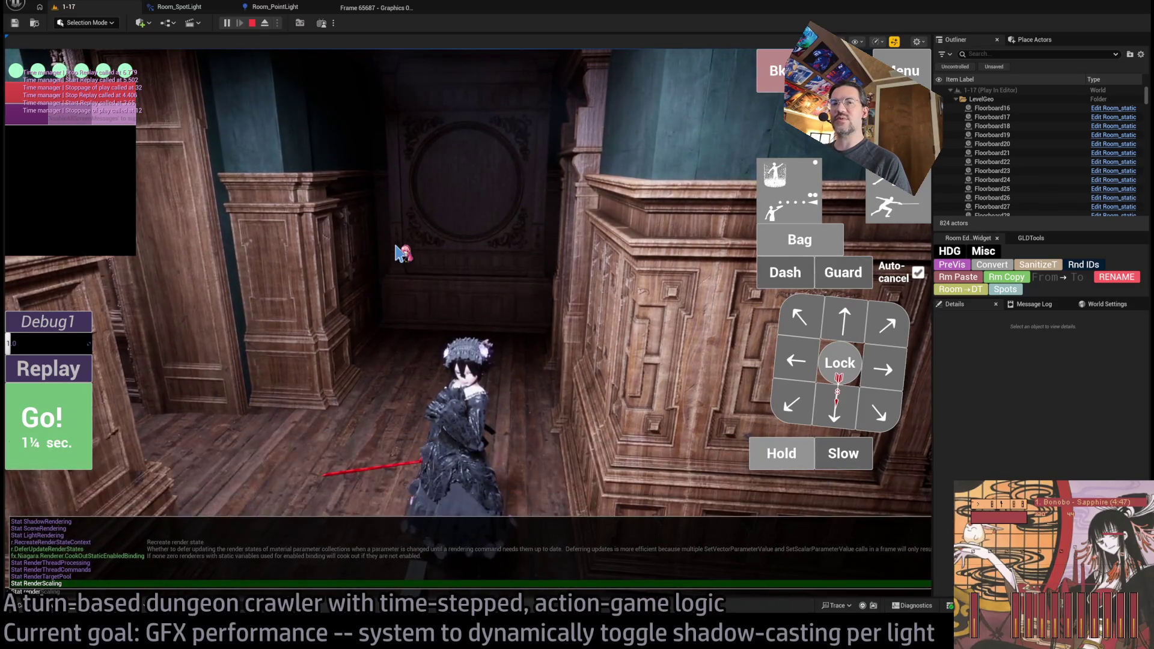
key("Up")
key("Up")
key("Up")
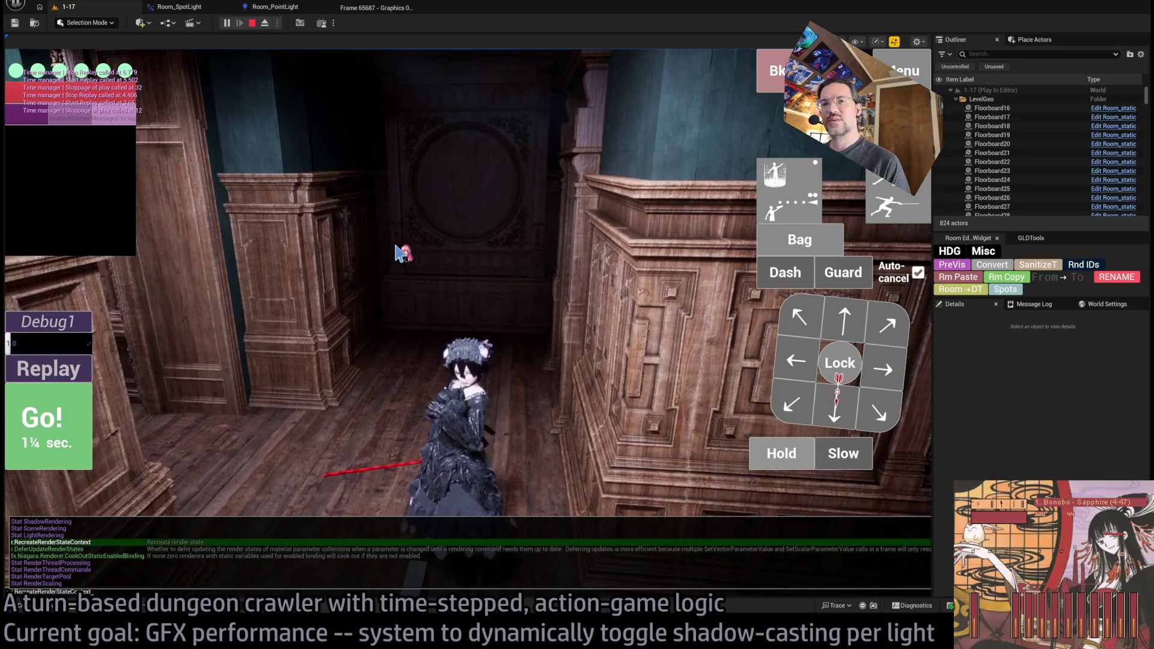
key("Return")
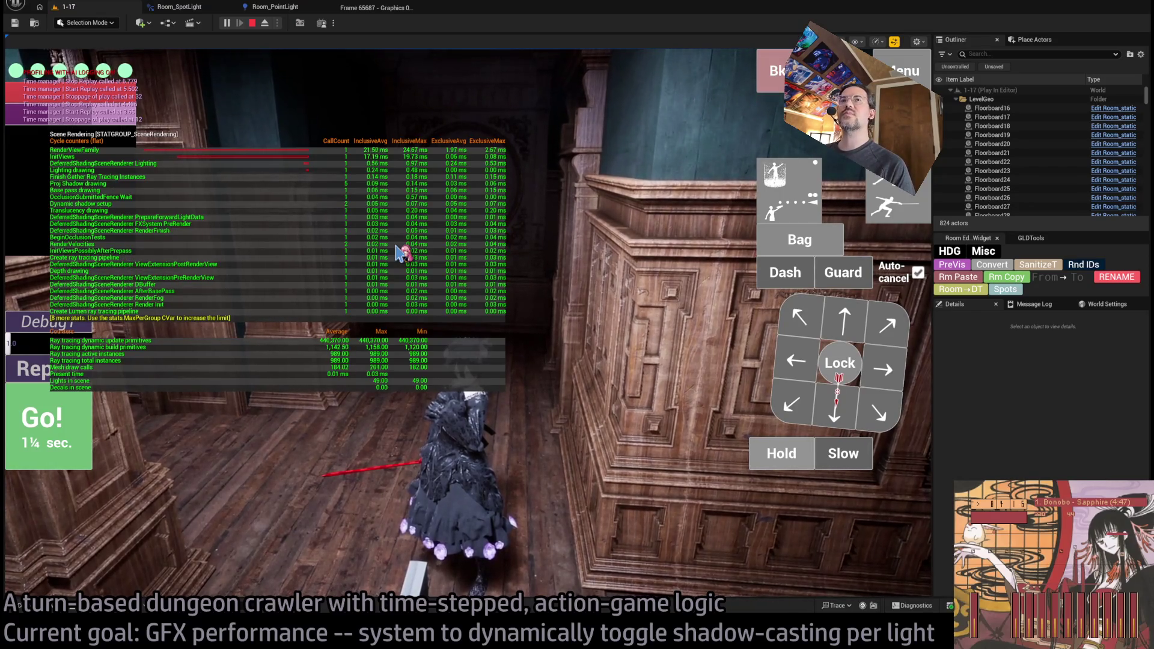
key("grave")
key("Up")
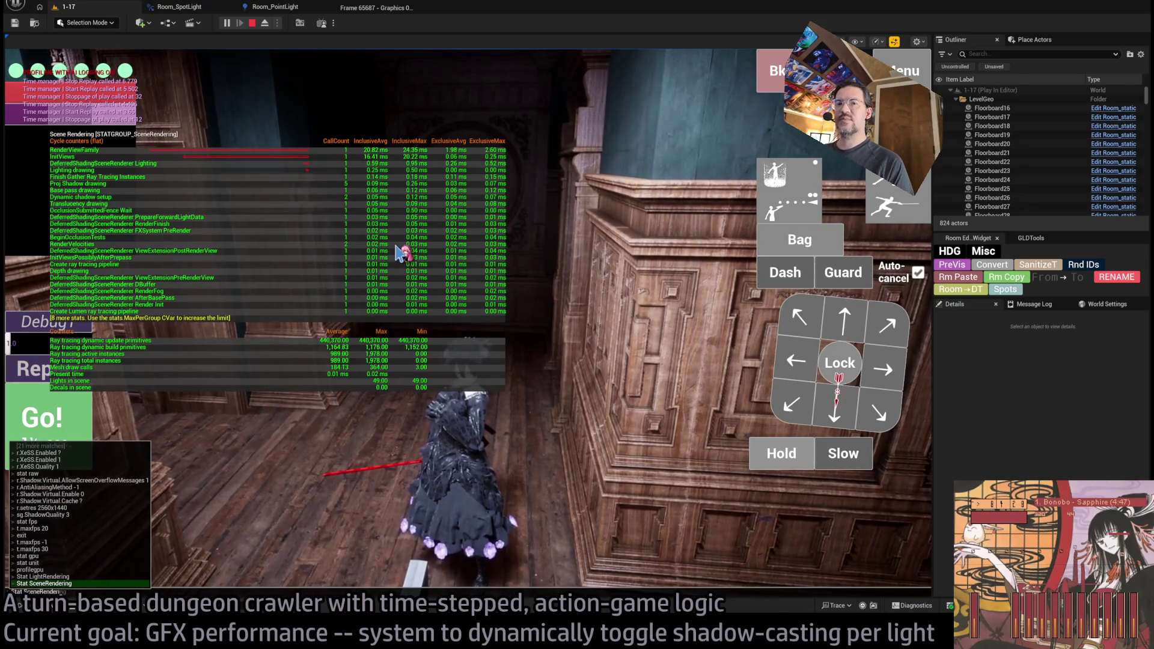
key("BackSpace")
key("BackSpace")
key("BackSpace")
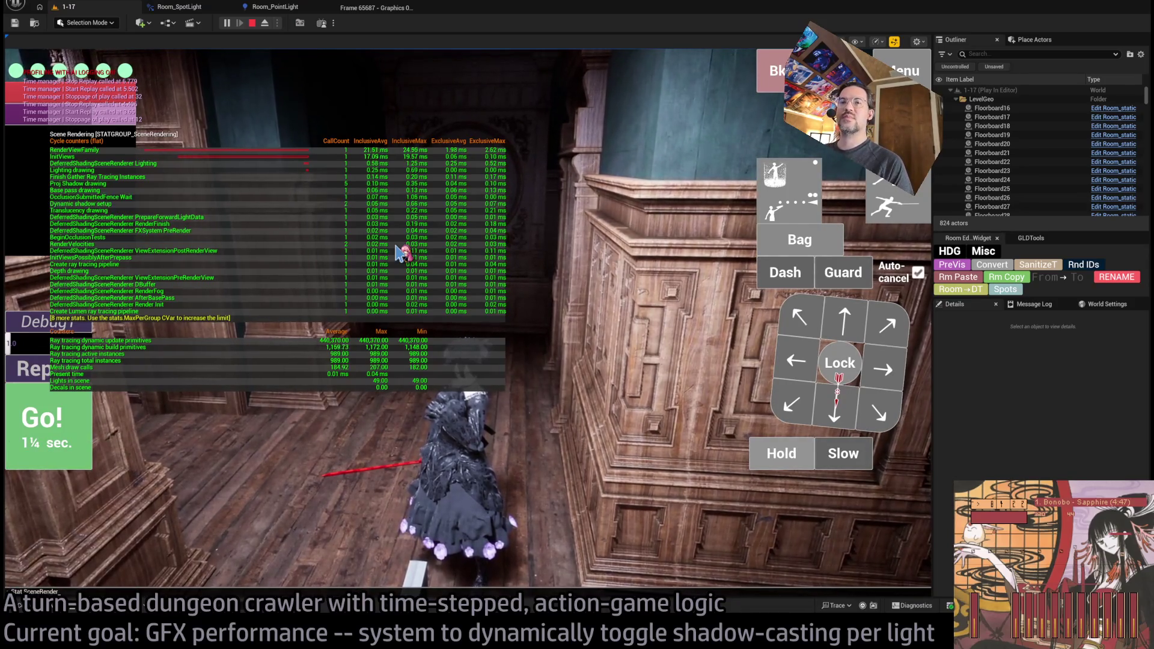
type("ing")
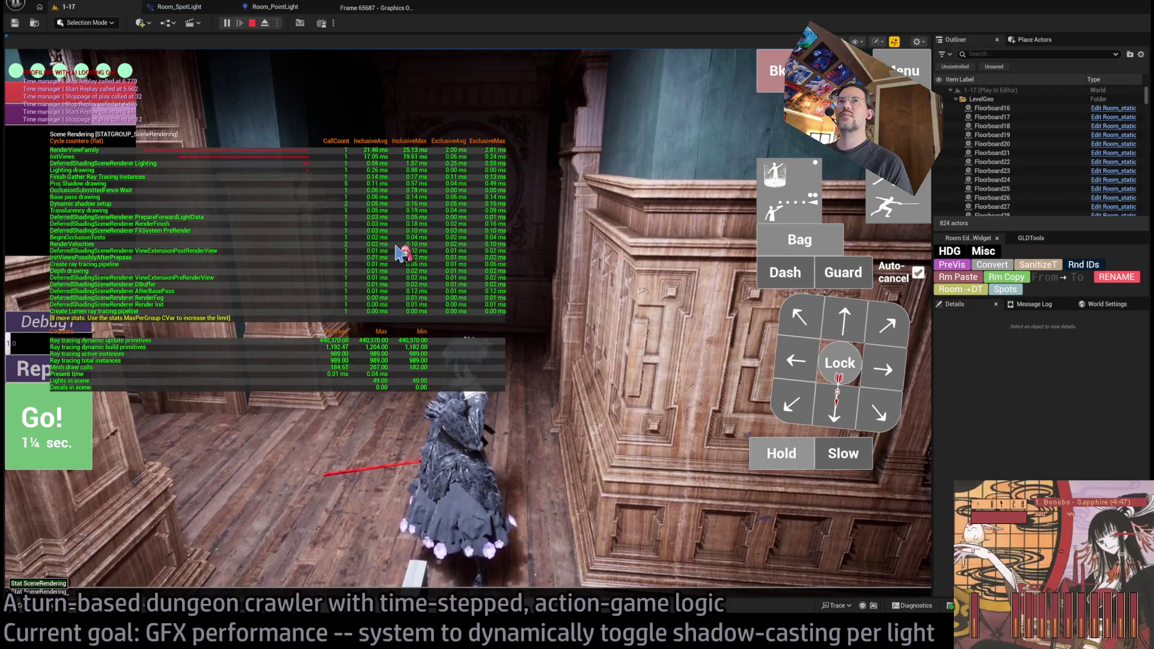
key("Return")
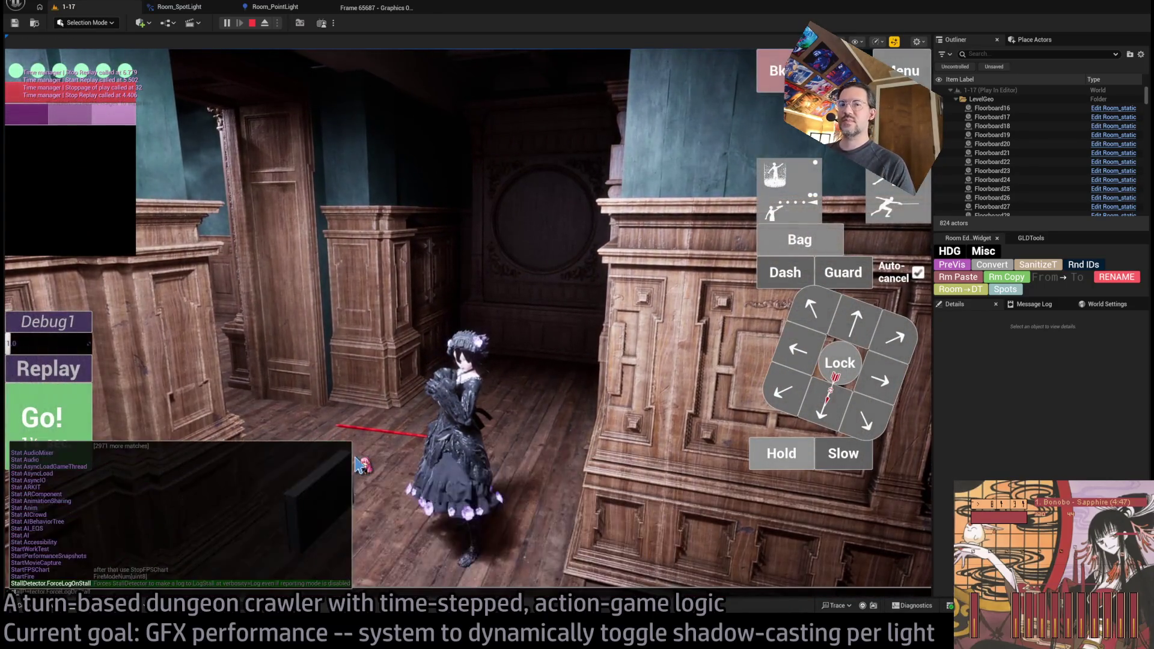
left_click(365, 467)
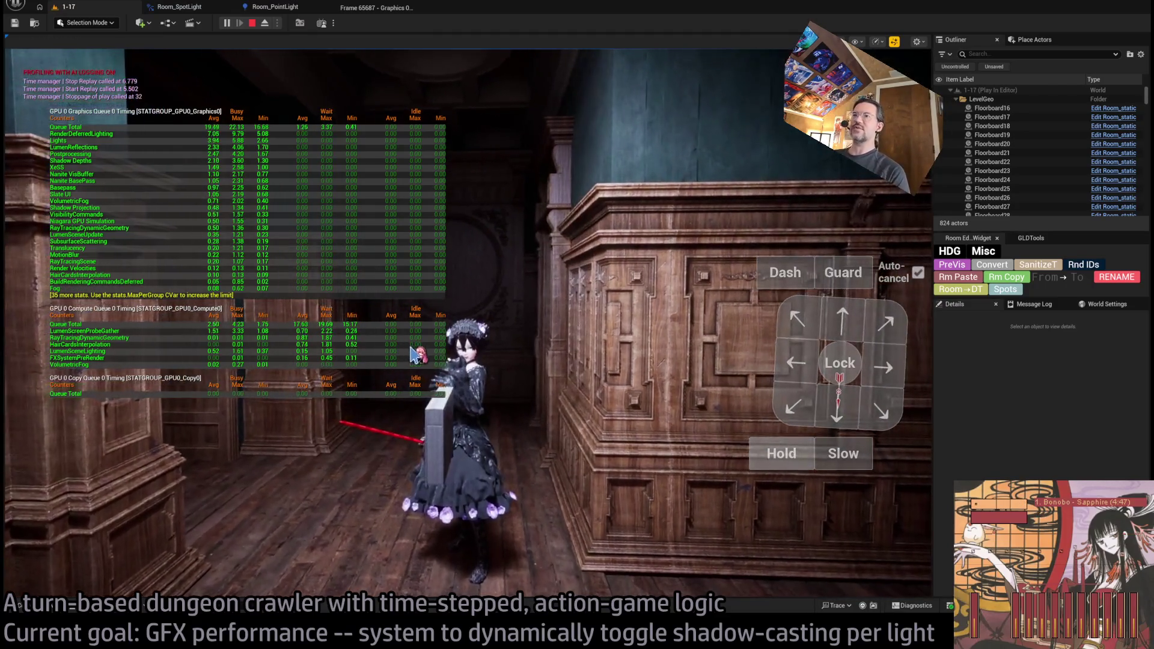
Orbit the game camera and replay two turns around the staircase watching GPU timings, then stop play
mouse_move(428, 361)
left_mouse_down()
mouse_move(487, 368)
mouse_move(391, 378)
mouse_move(553, 374)
mouse_move(557, 242)
mouse_move(532, 342)
mouse_move(806, 335)
mouse_move(339, 403)
left_mouse_up()
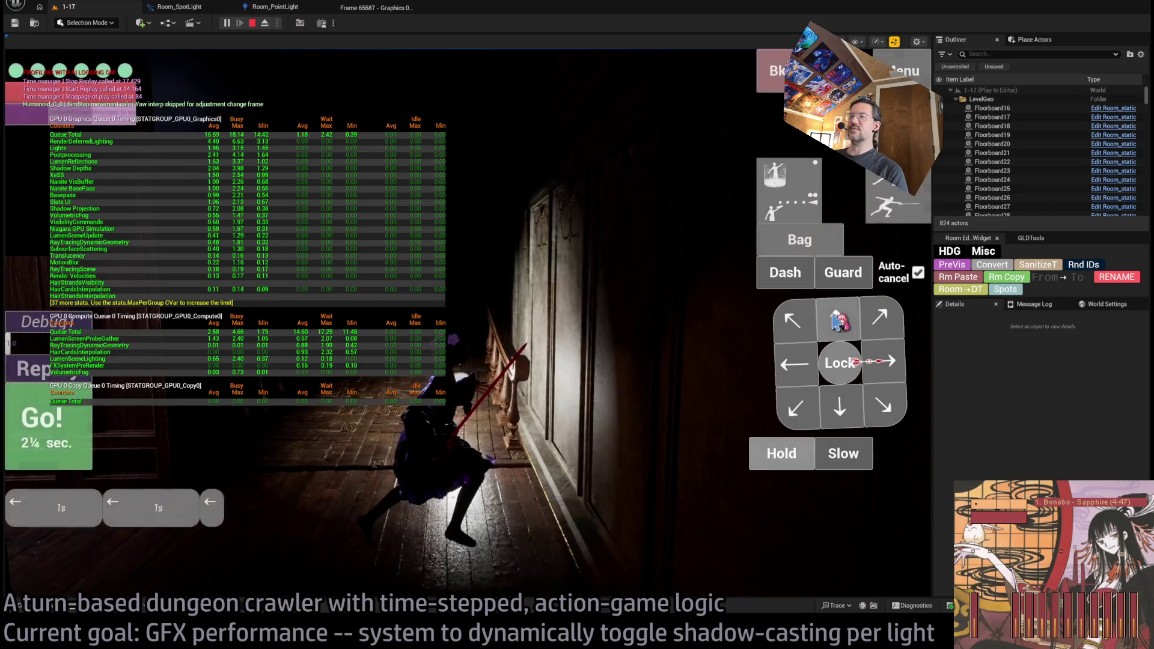
left_click(32, 428)
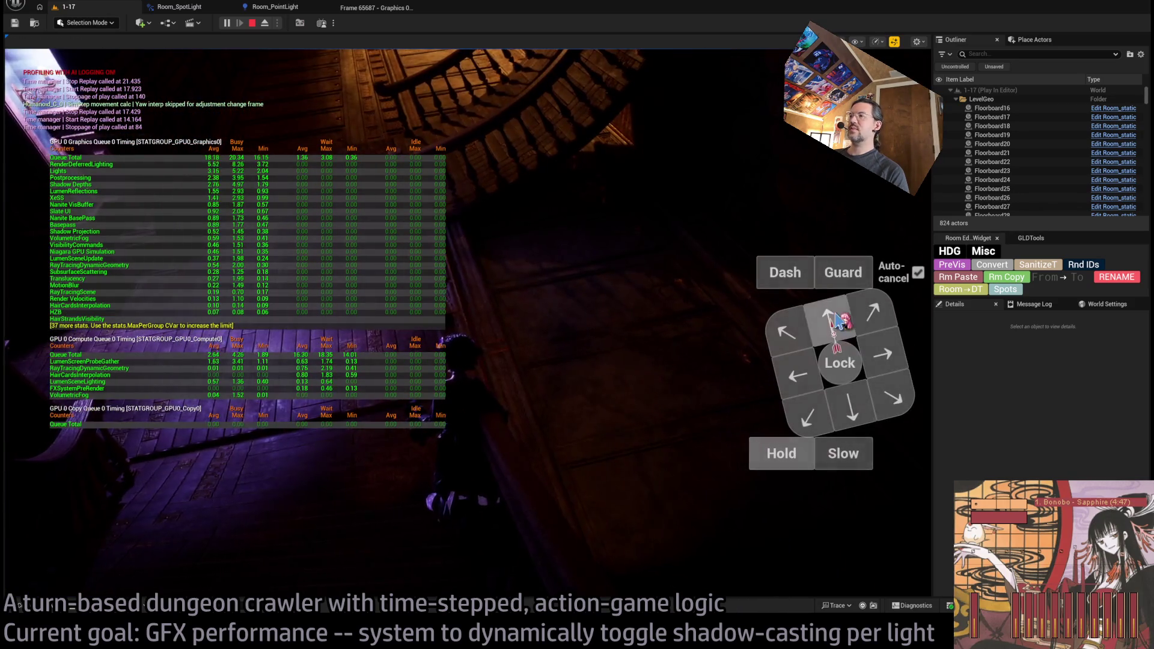
left_click(293, 457)
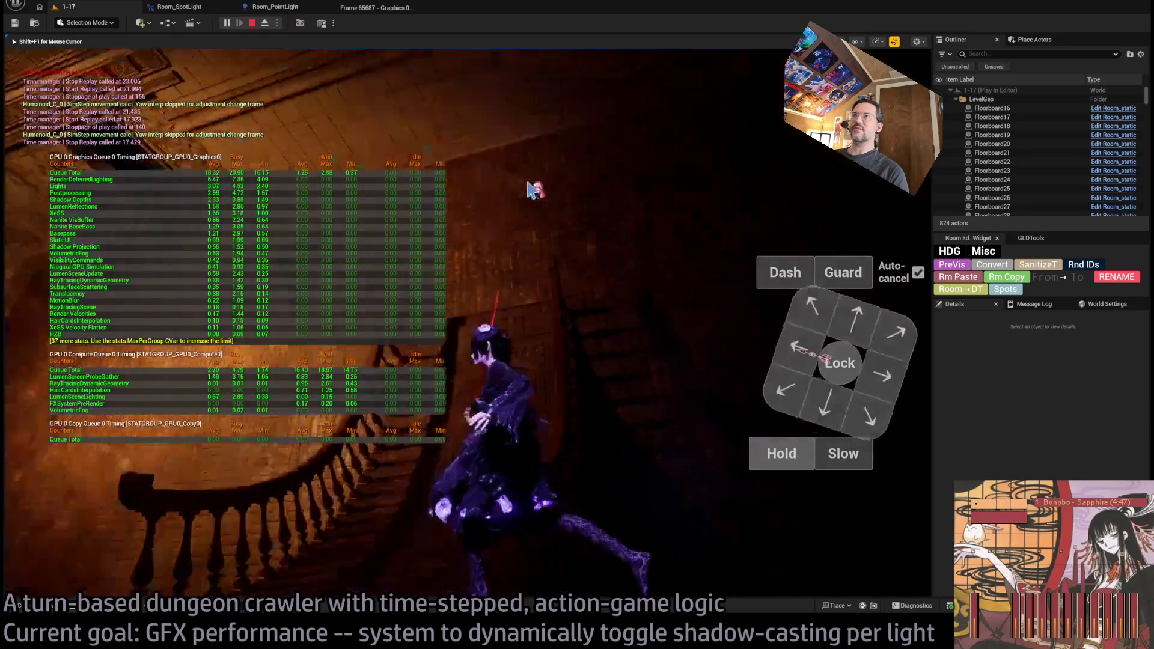
left_click(510, 192)
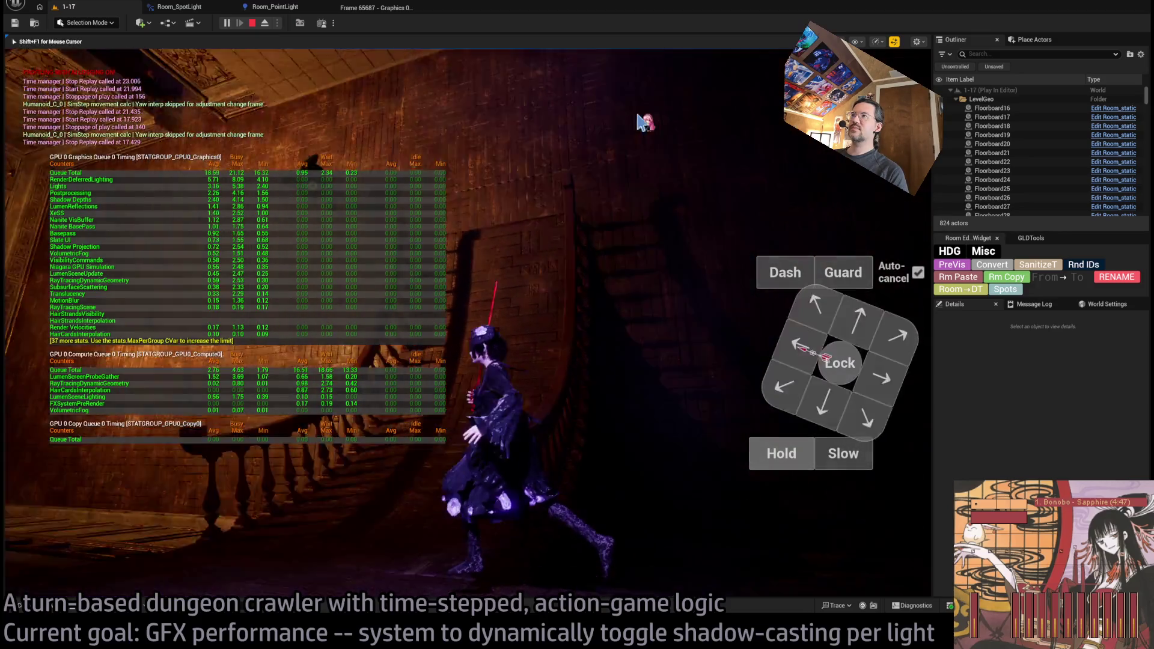
left_click(457, 265)
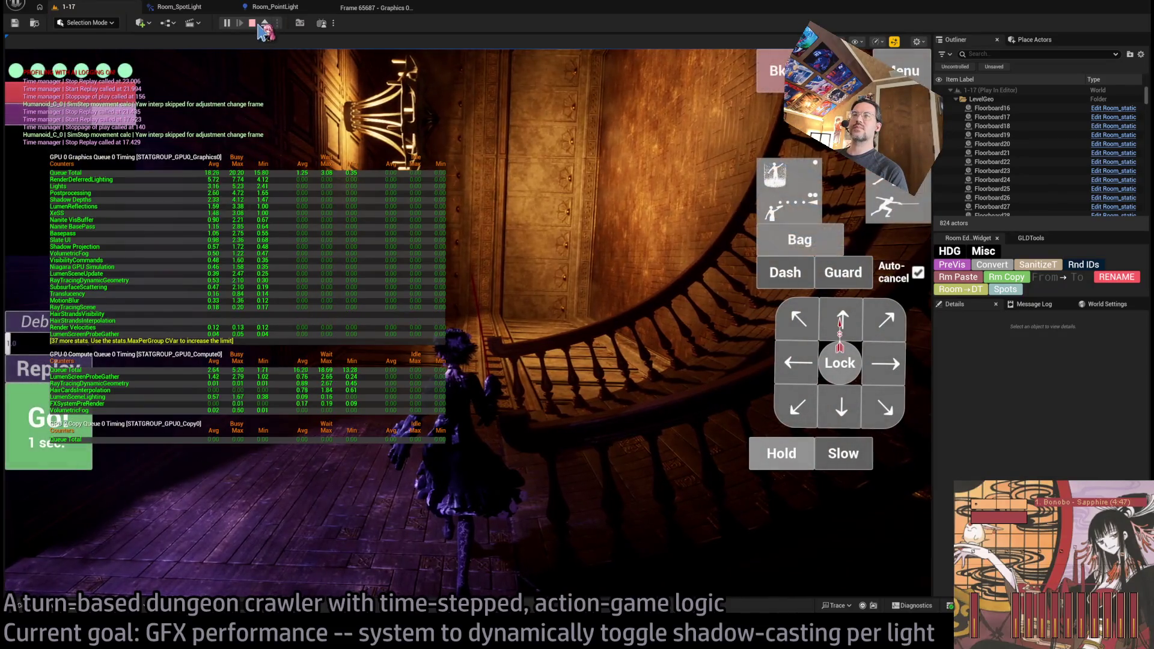
key("Escape")
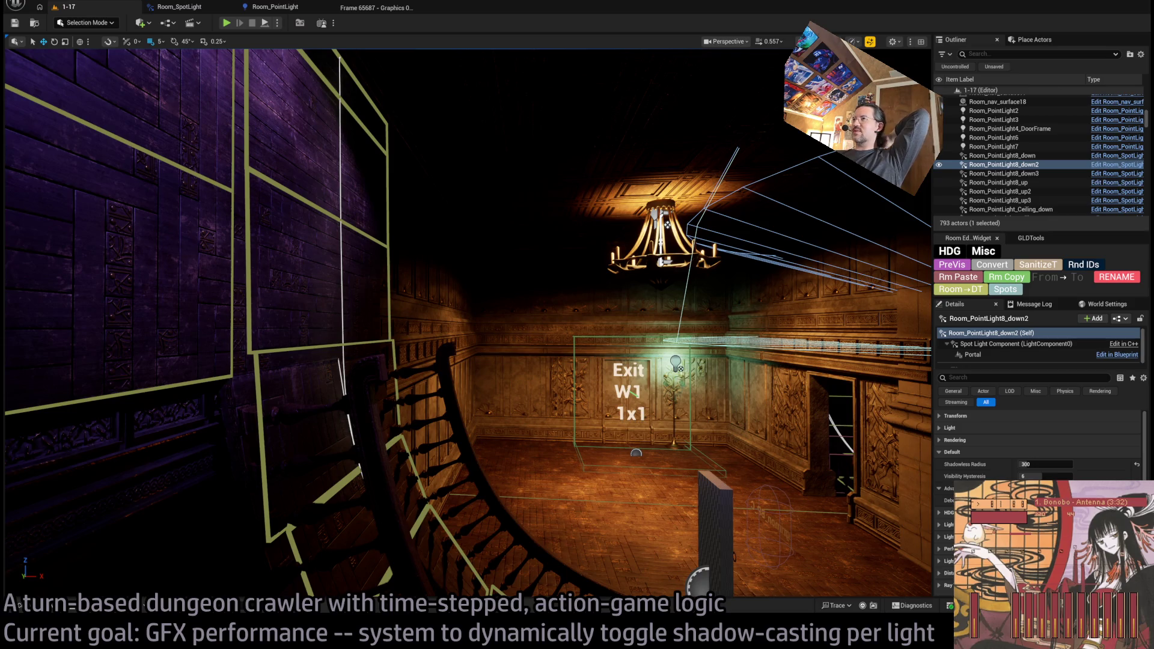
Show stat GPU timings in the editor viewport, then run brief play sessions to compare
key("F9")
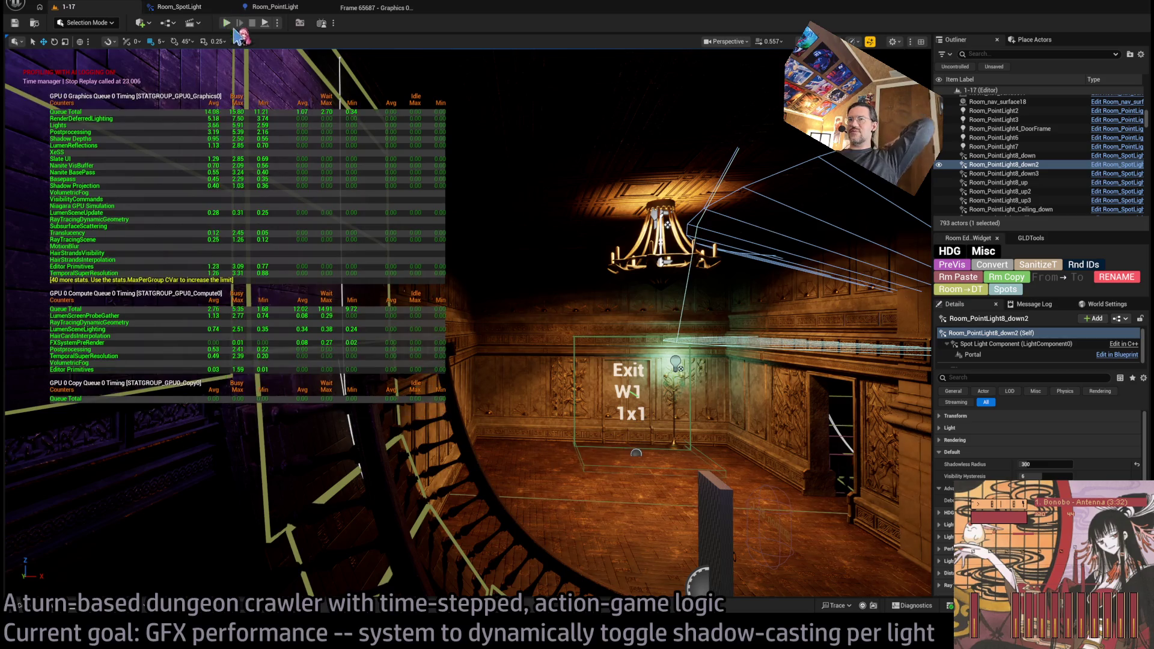
mouse_move(343, 216)
left_mouse_down()
mouse_move(343, 264)
mouse_move(372, 222)
mouse_move(255, 220)
left_mouse_up()
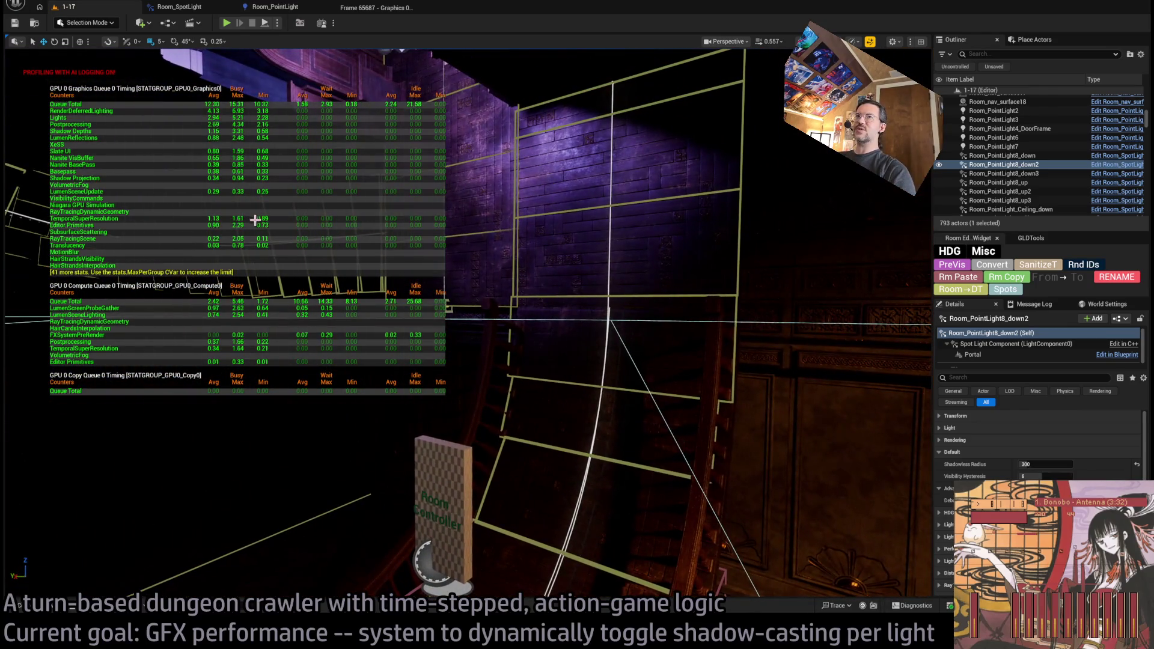
left_click(263, 23)
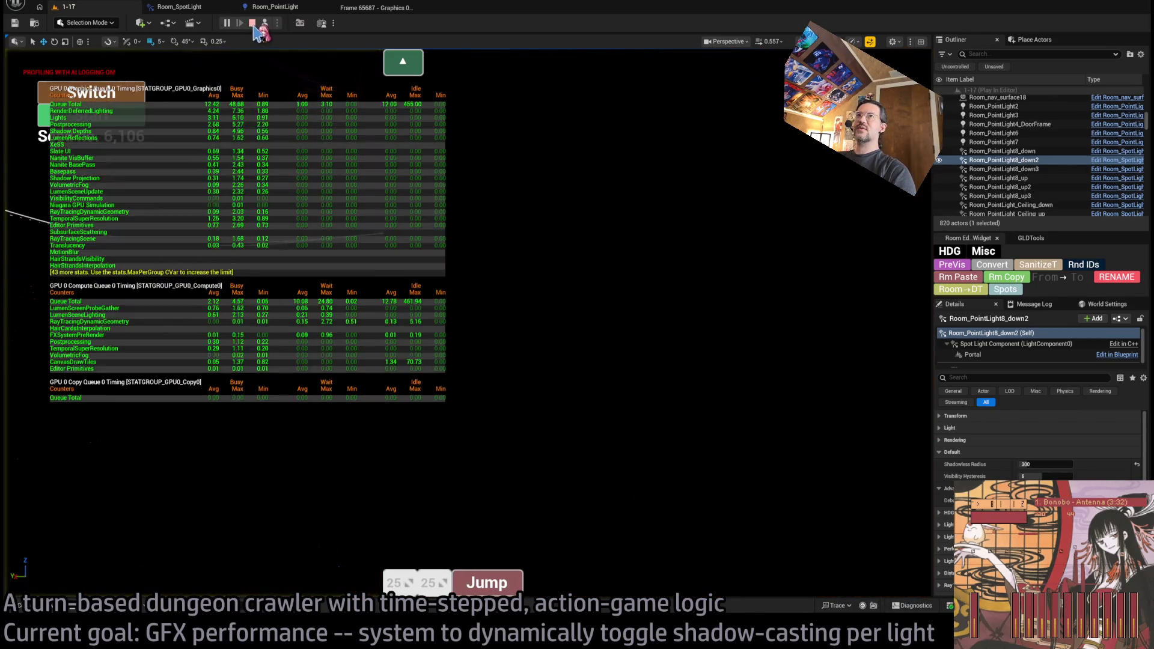
left_click(252, 24)
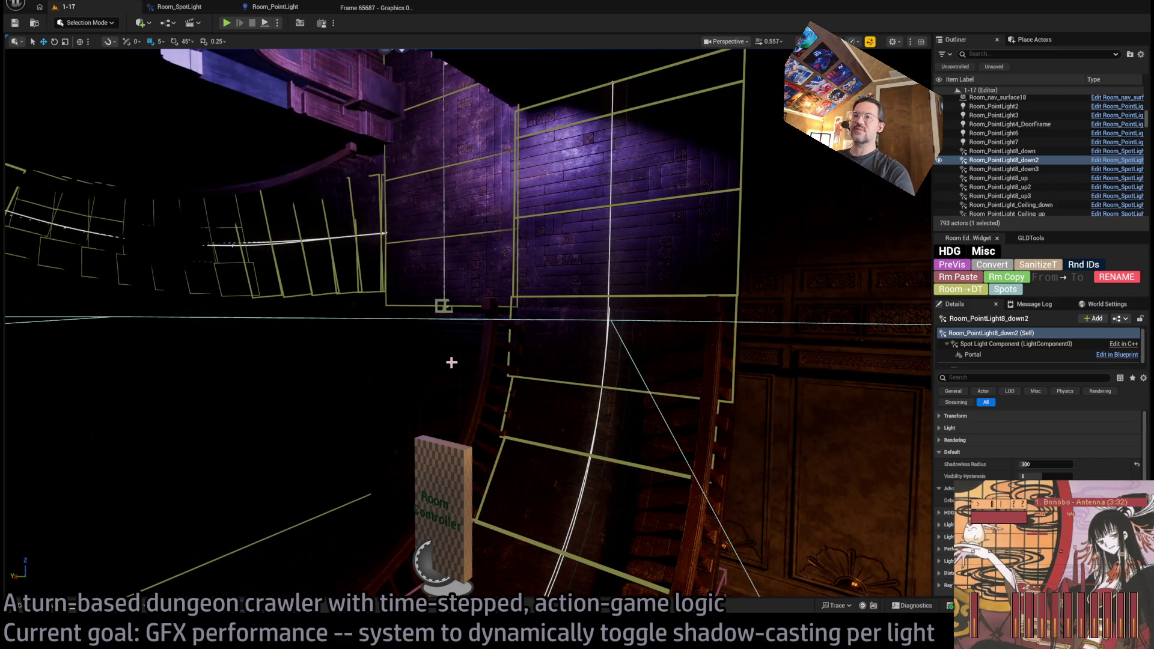
left_click_drag(452, 363, 271, 51)
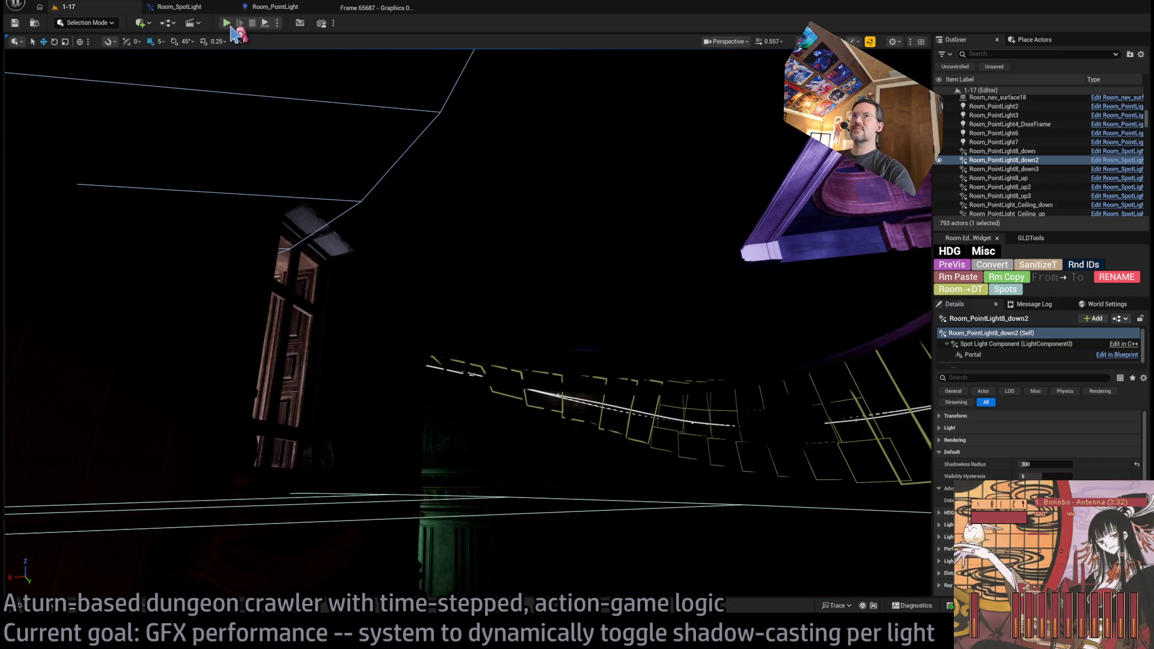
left_click(227, 23)
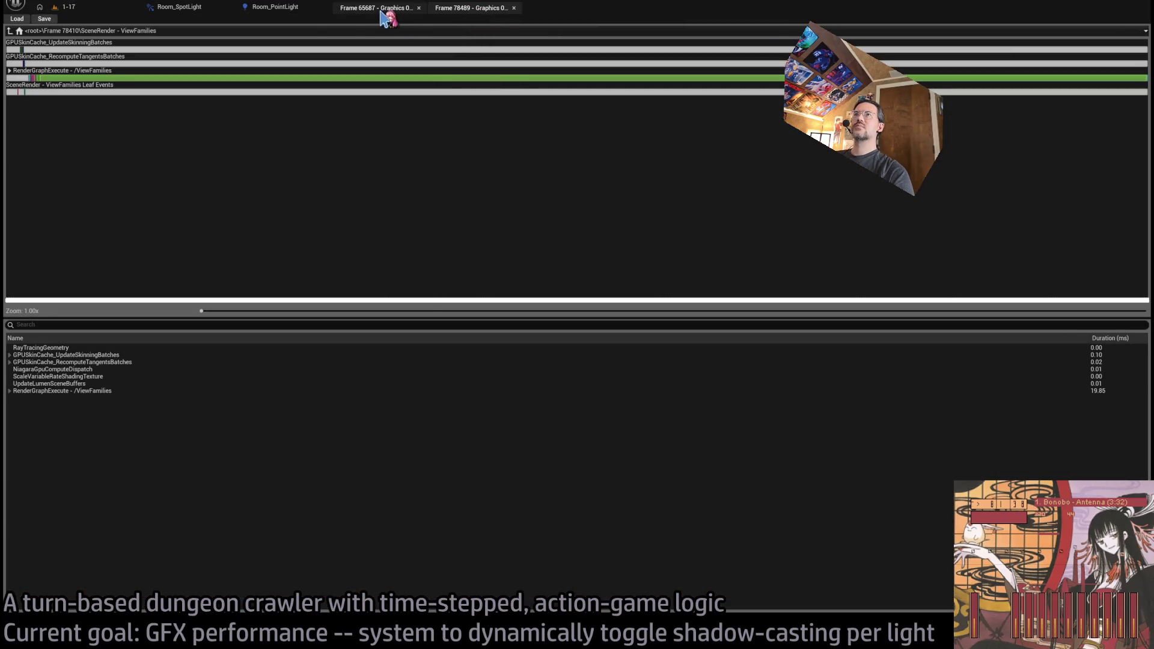
Close old profile and light blueprint tabs, expand RenderDeferredLighting, then close the frame 78489 capture
middle_click(387, 14)
middle_click(186, 9)
middle_click(185, 9)
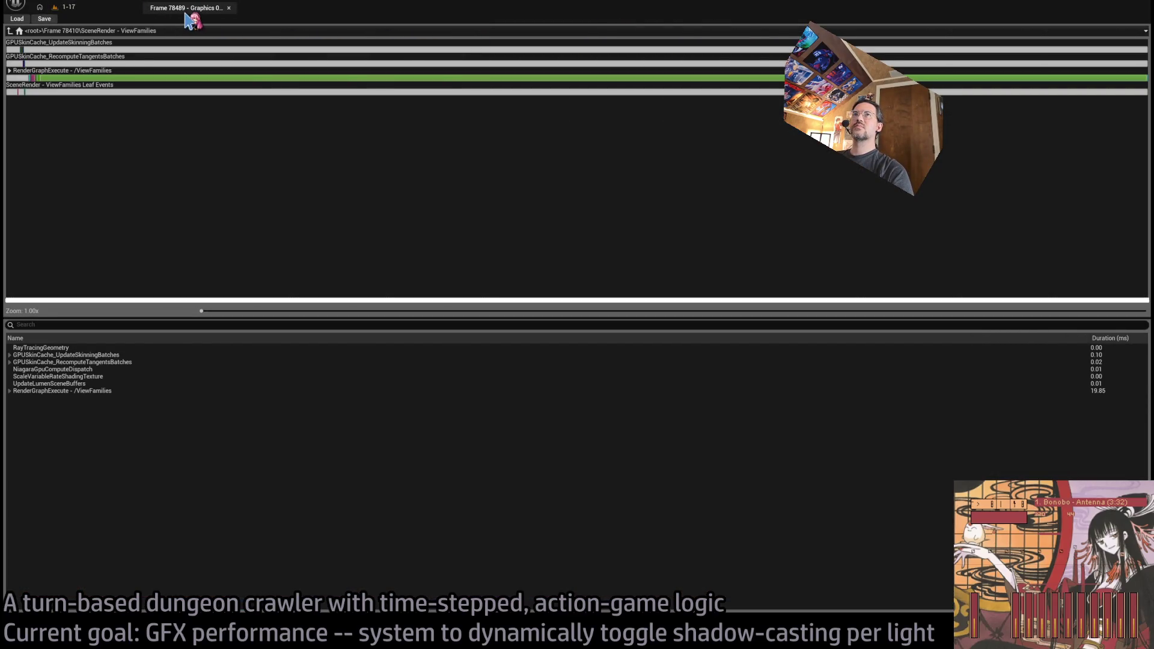
double_click(24, 78)
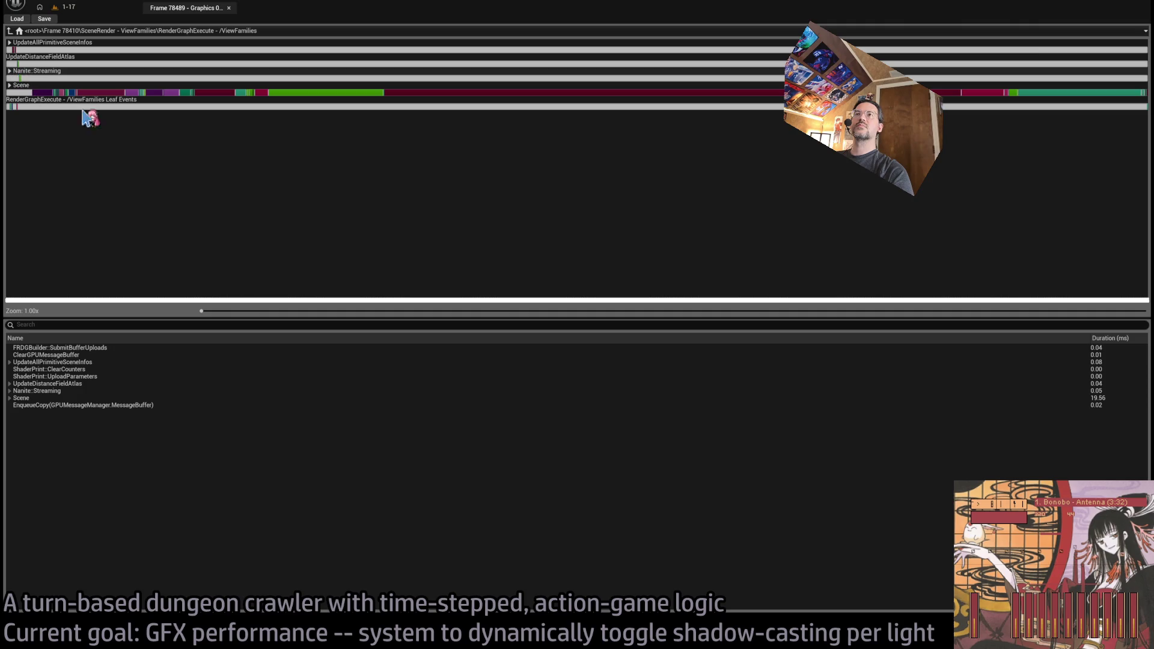
left_click(433, 93)
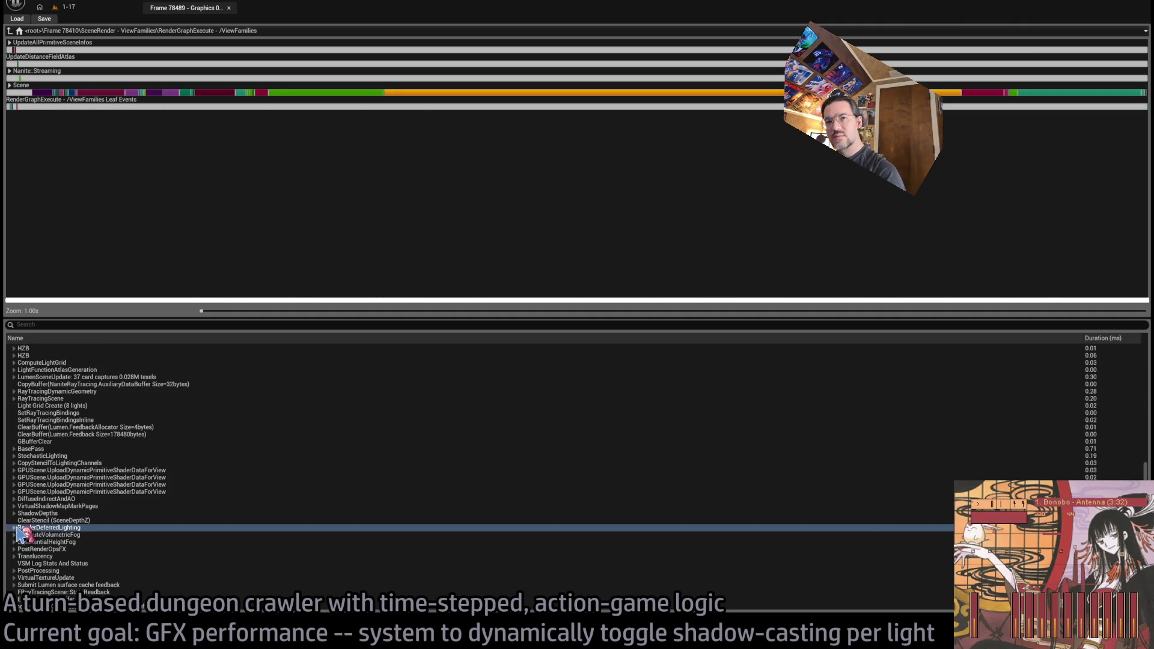
double_click(22, 529)
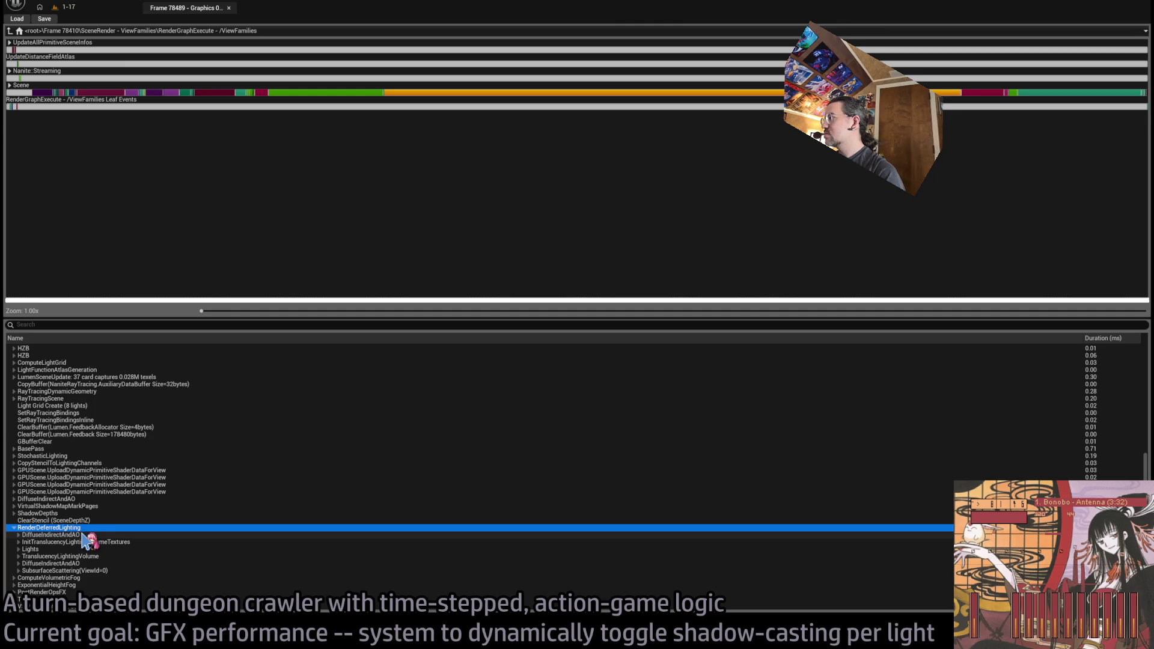
left_click(204, 12)
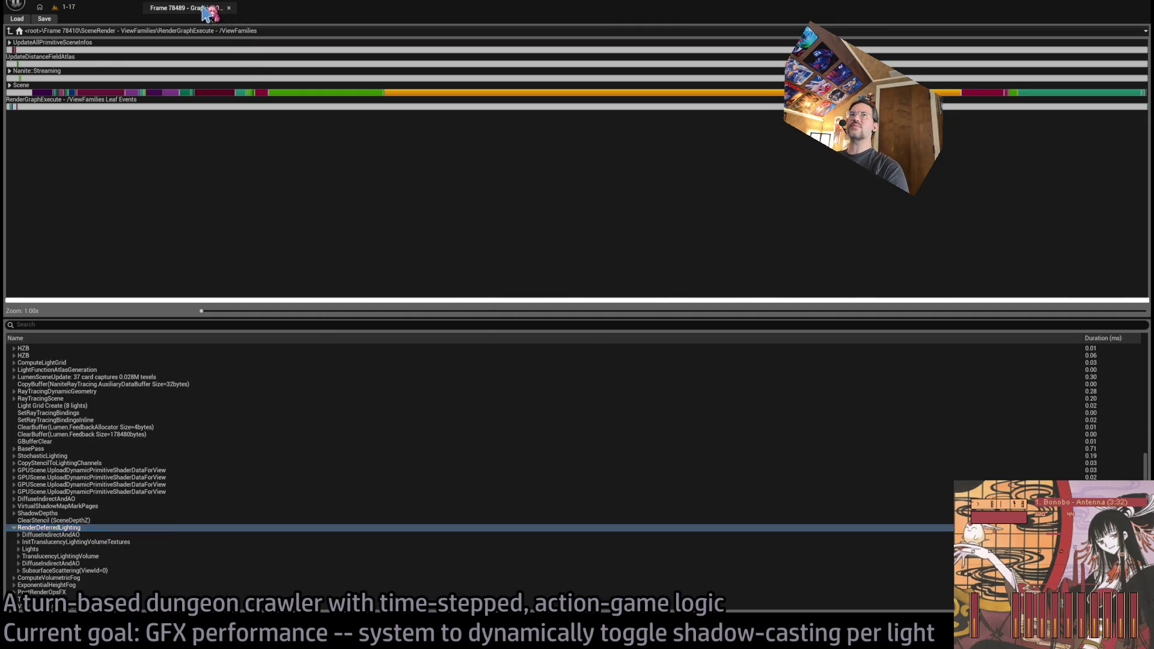
middle_click(204, 12)
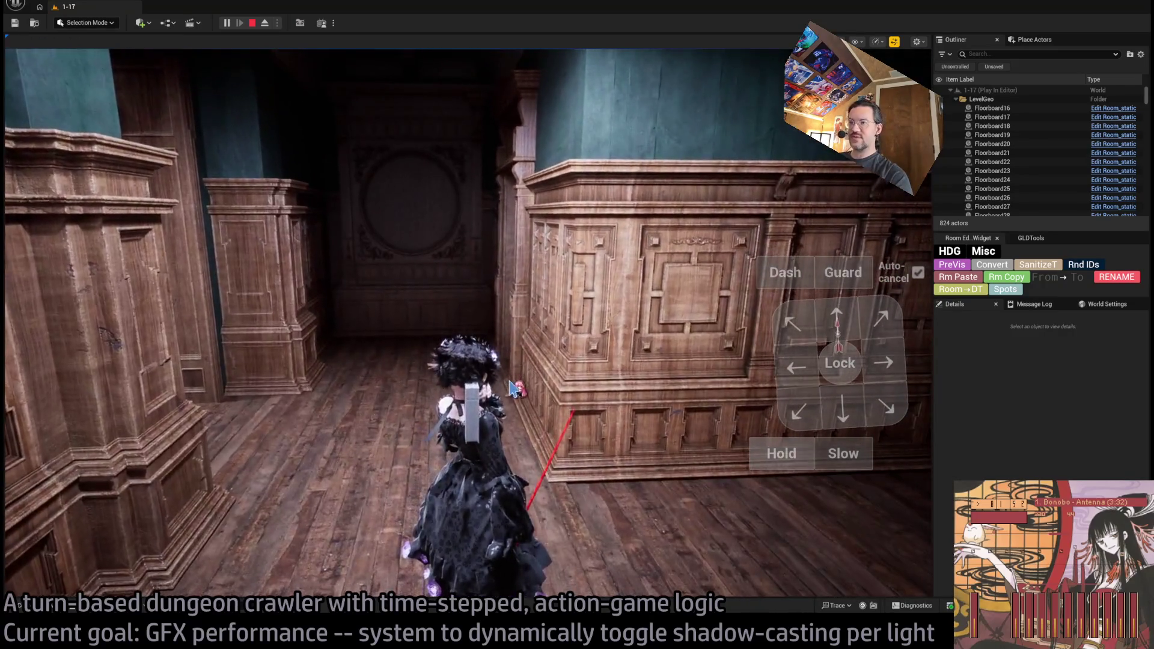
Take control of the running game and return its view from wireframe to normal lit rendering
left_click(512, 388)
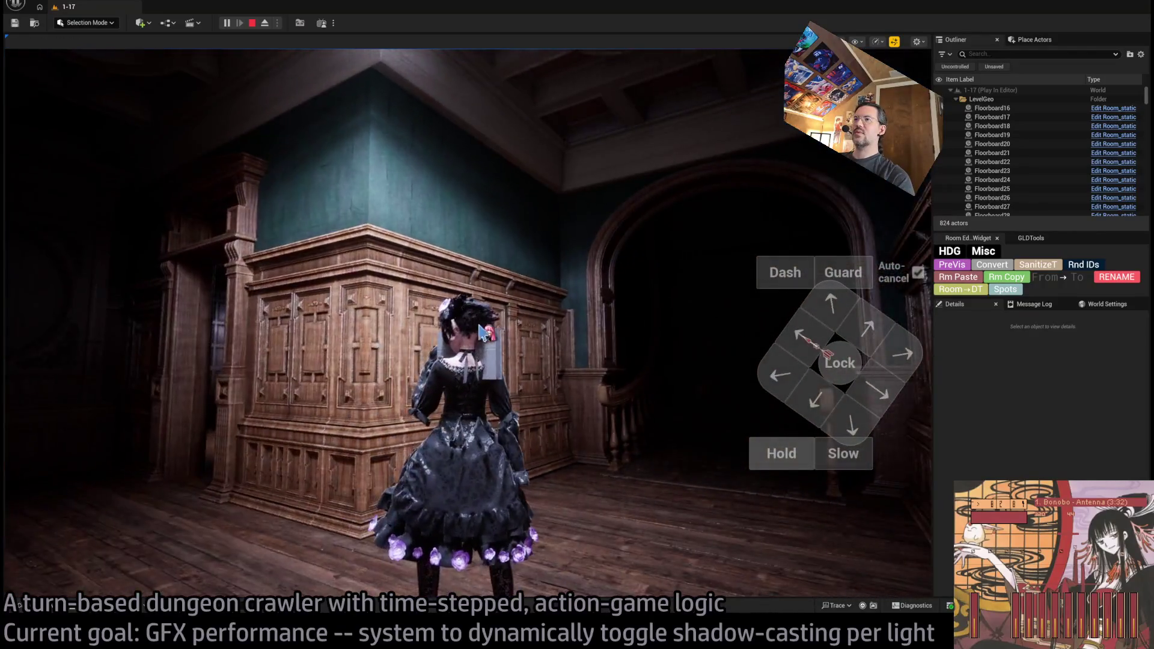
left_click(481, 332)
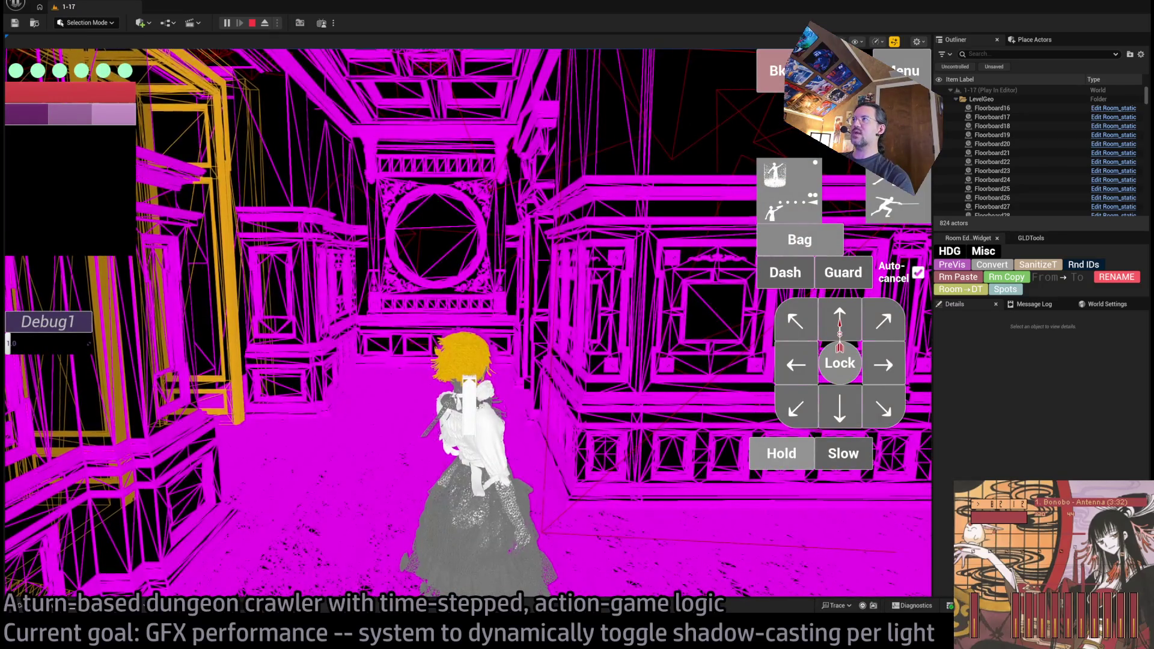
key("F3")
key("shift+F1")
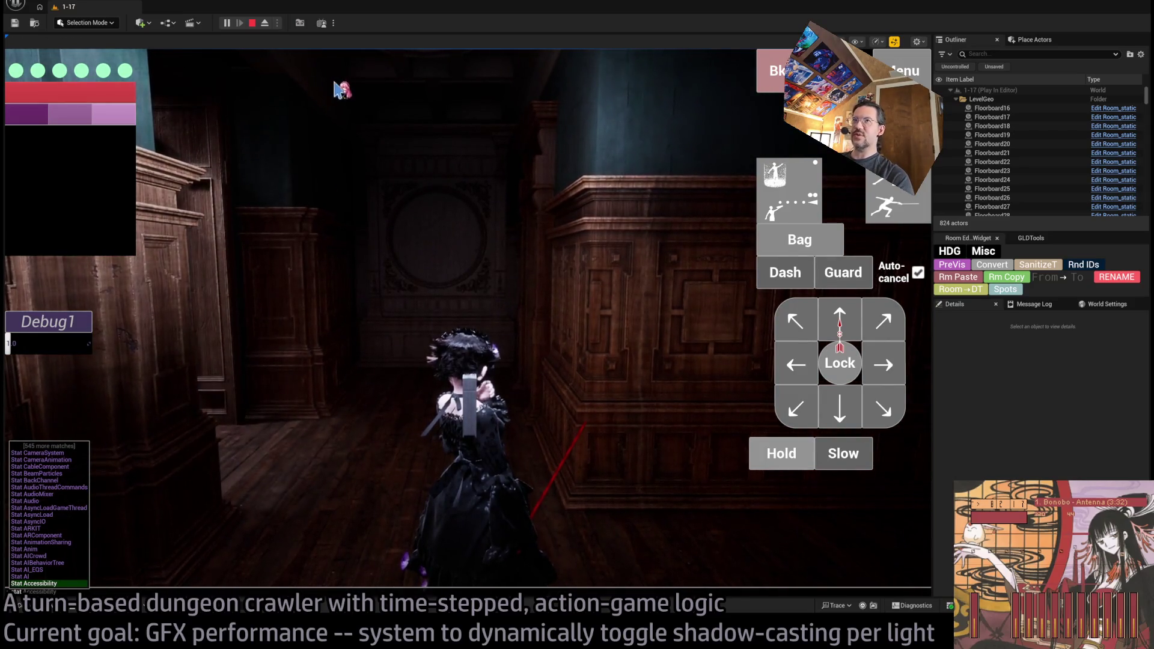
left_click(425, 366)
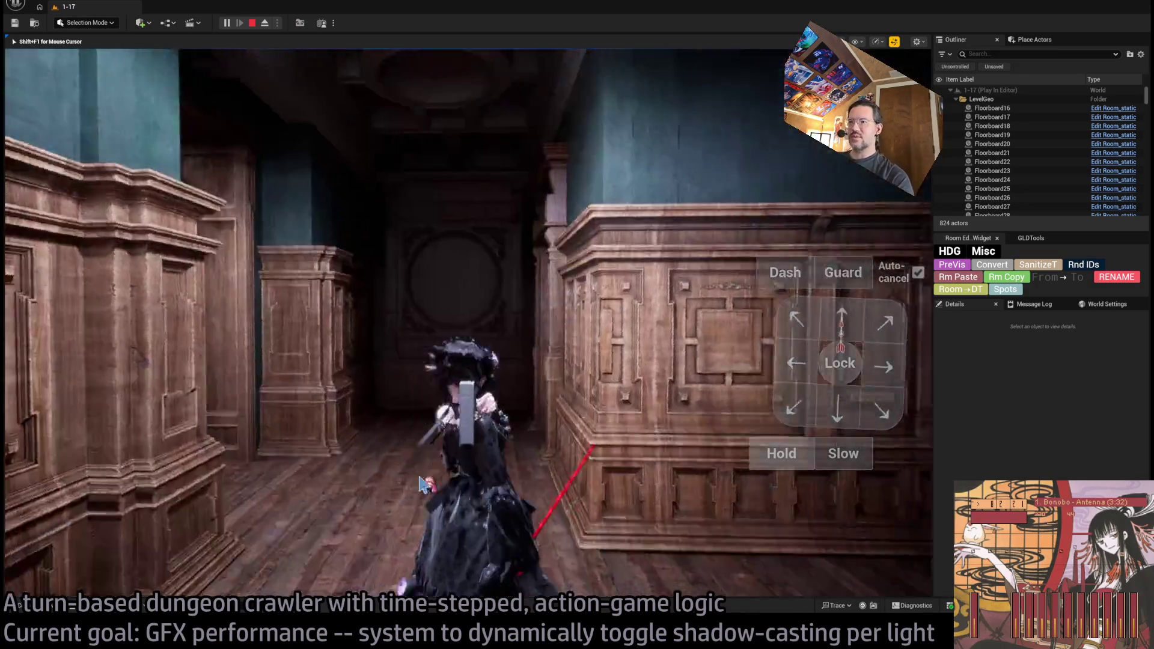
Run profilegpu in the game console and open the captured Frame 80623
key("grave")
type("profilegpu")
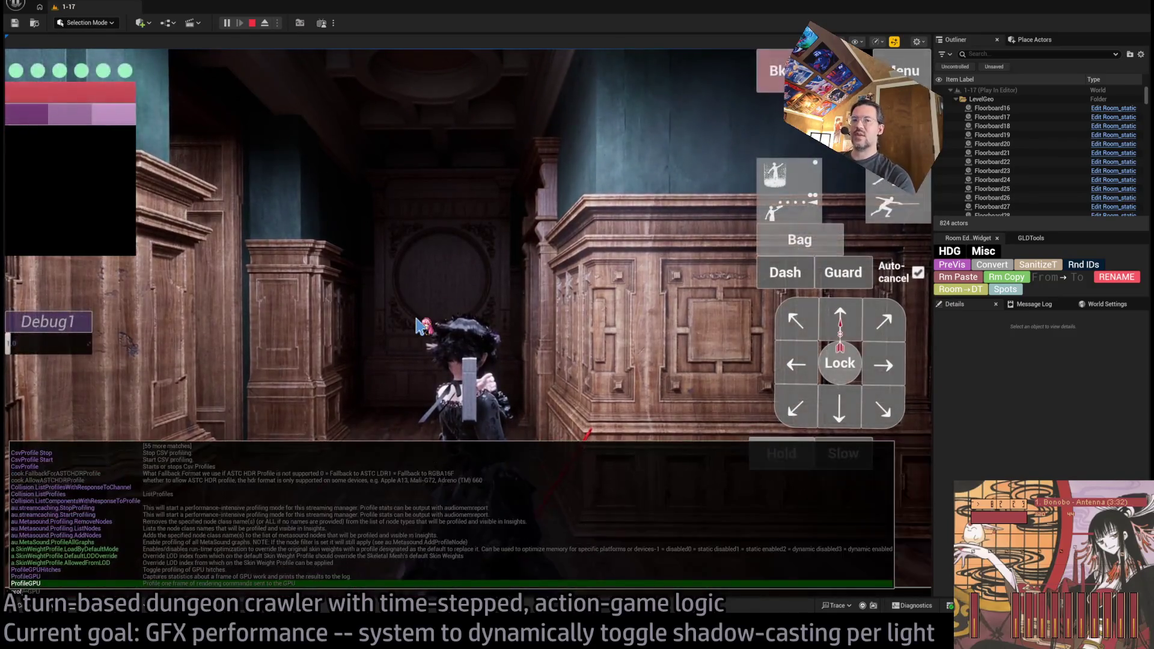
key("Return")
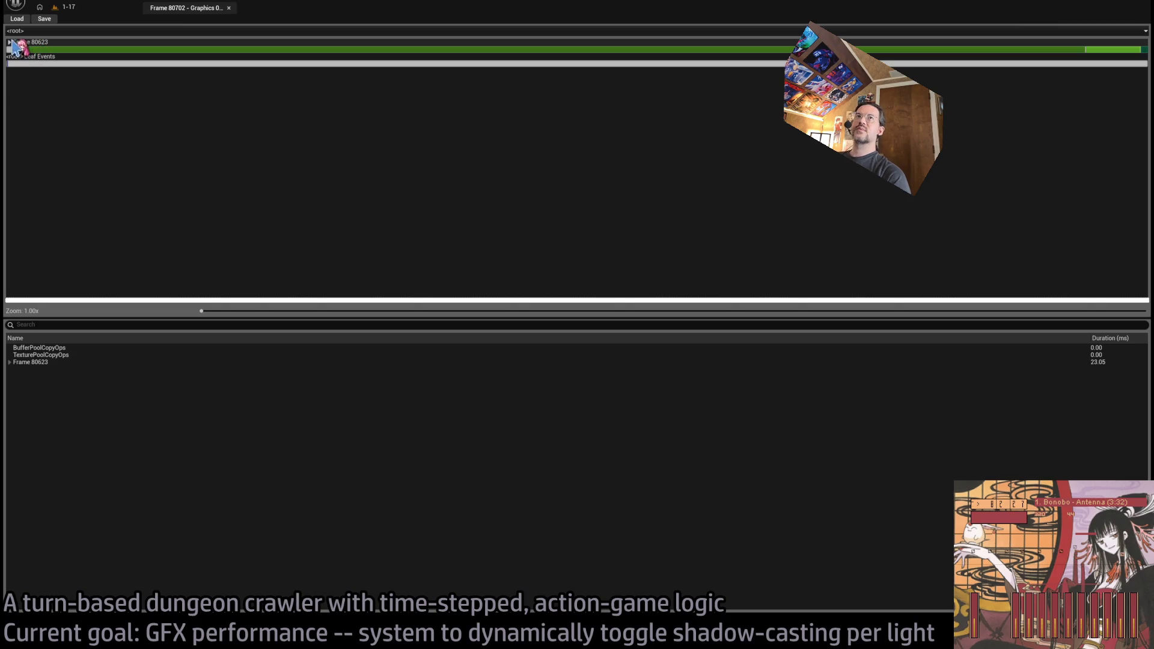
double_click(21, 49)
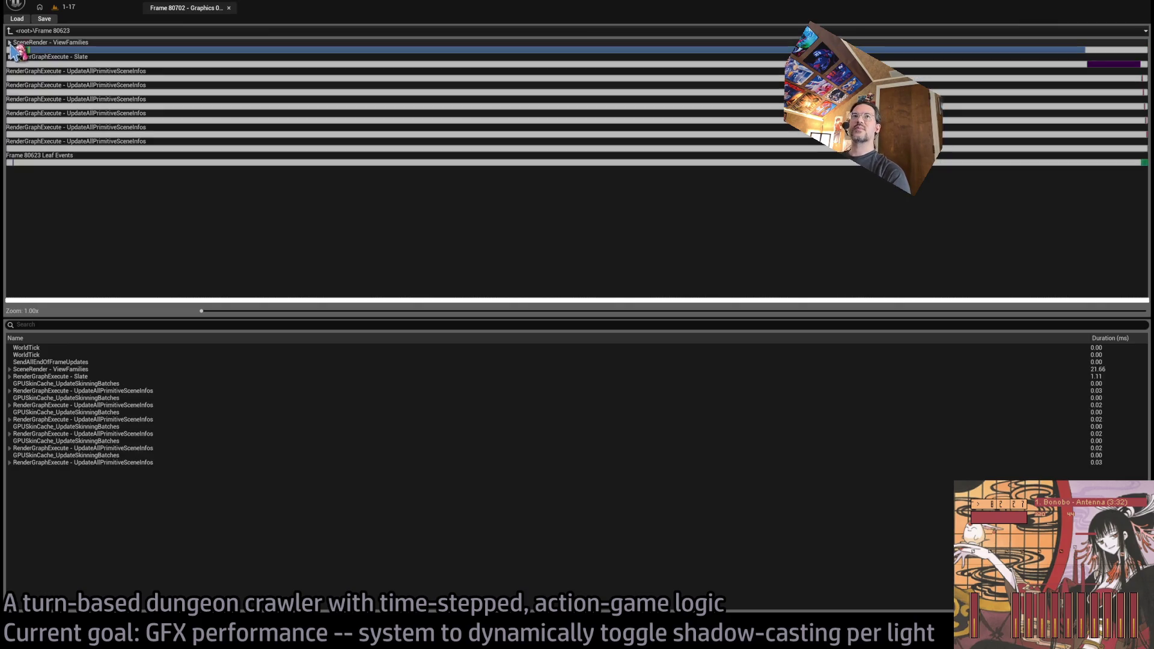
Drill into the RenderGraphExecute Scene pass and expand RenderDeferredLighting down to Lights
double_click(21, 49)
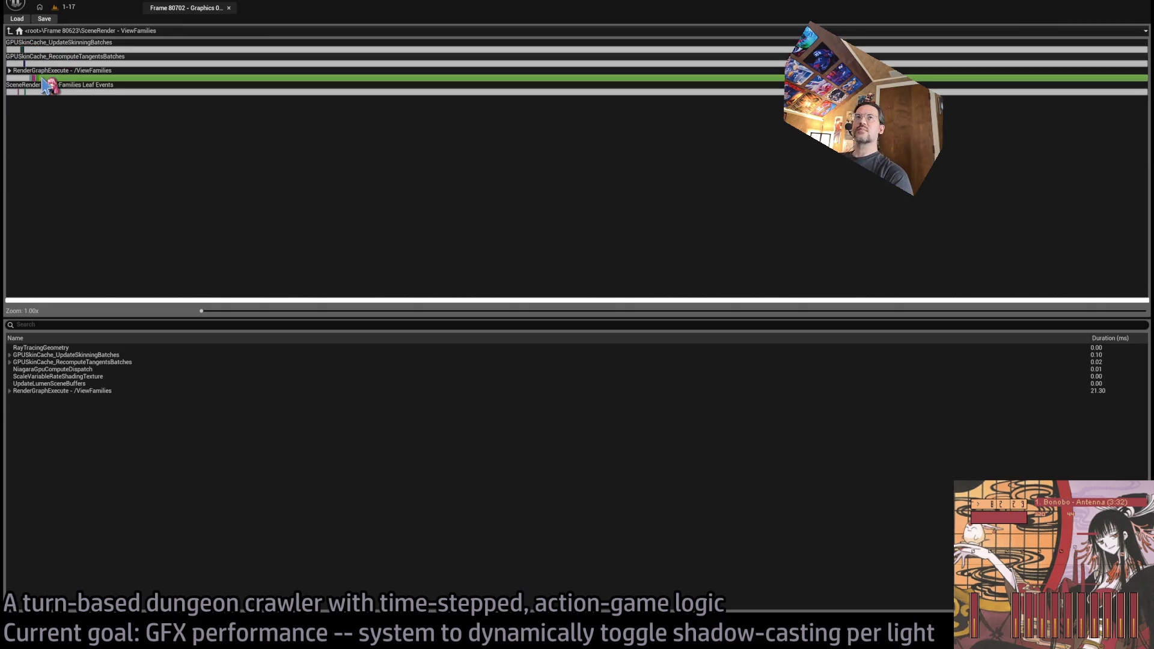
double_click(11, 76)
left_click(515, 78)
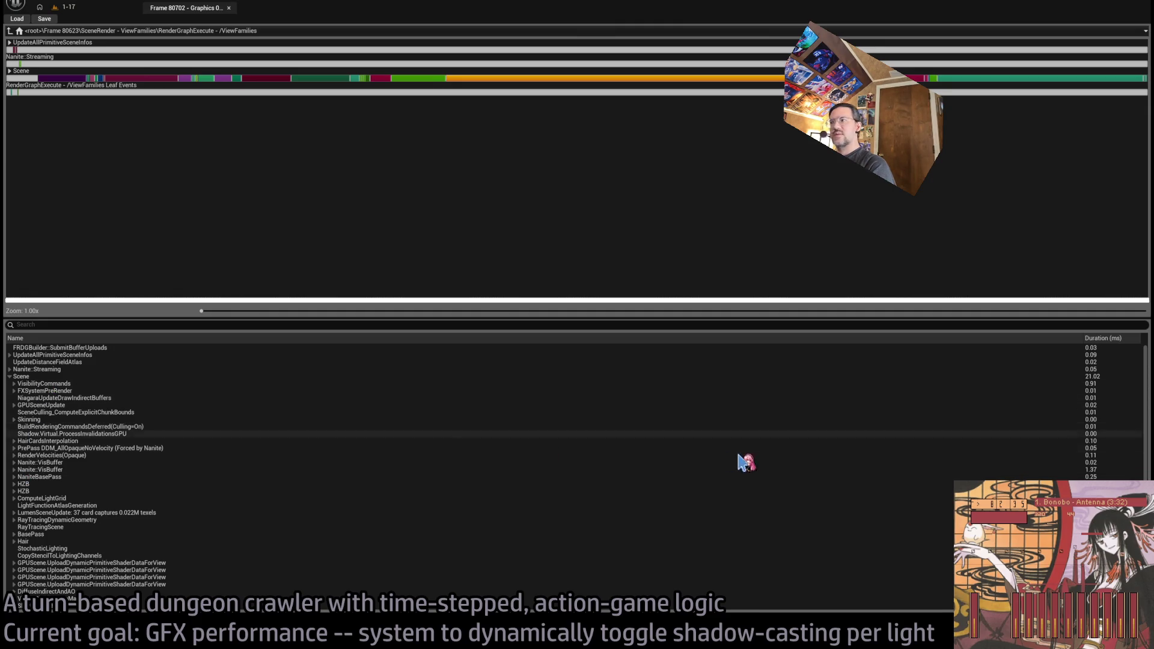
scroll(279, 488, "down", 3)
left_click(14, 556)
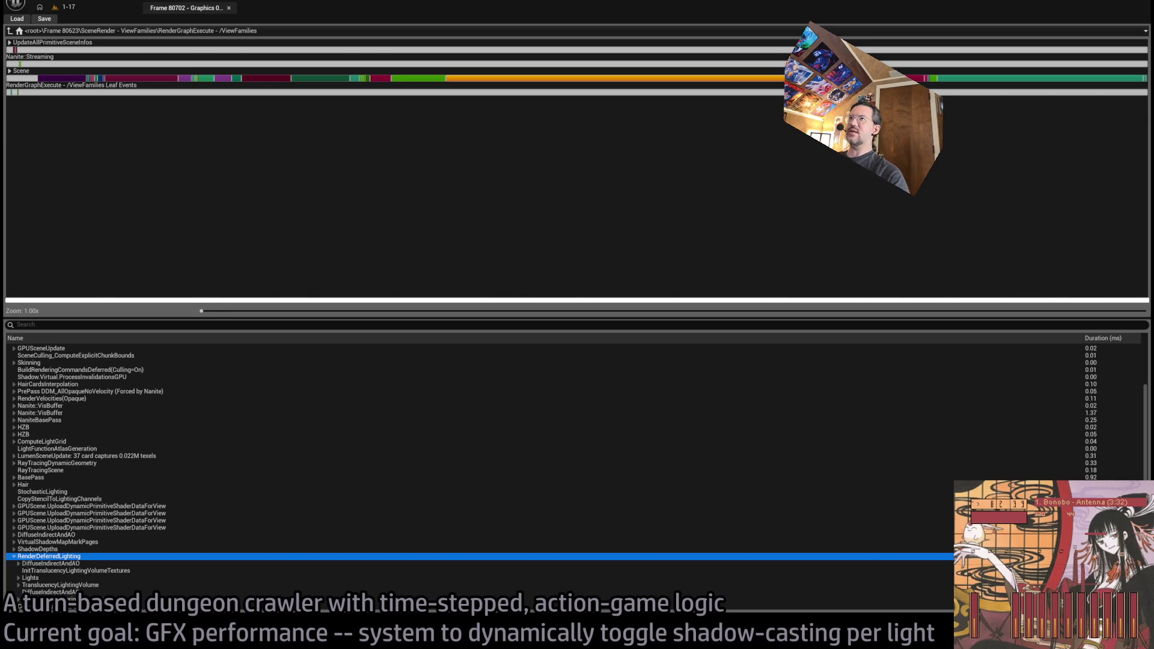
key("alt+Tab")
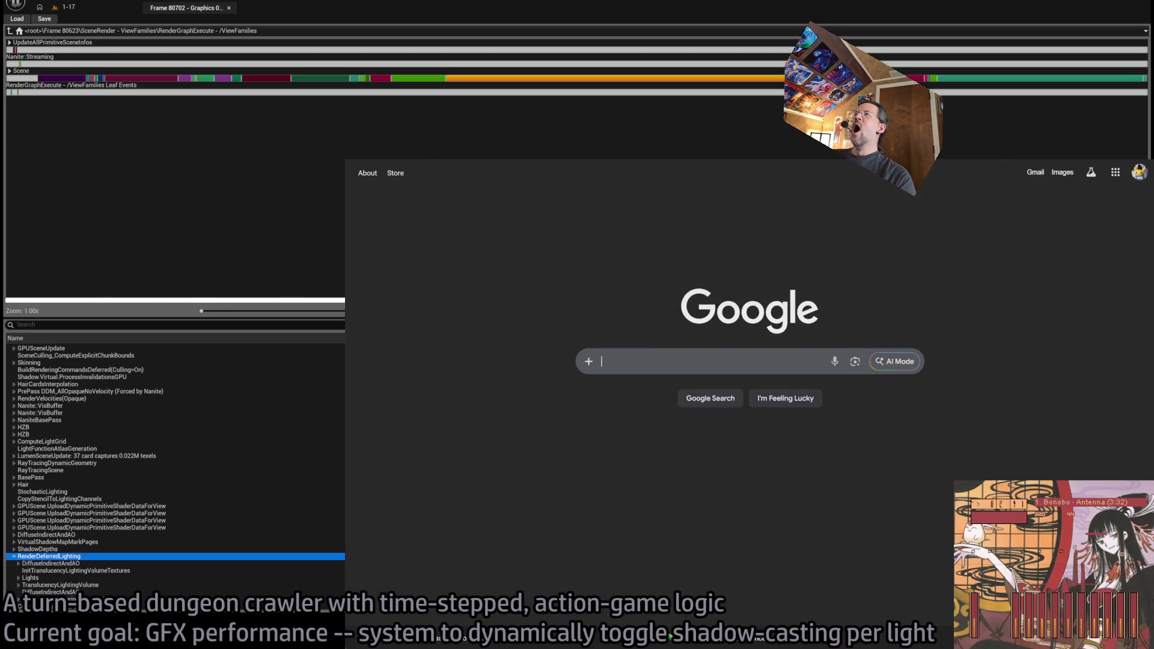
Open the GLD: MetaDusk notes from Docs home and zoom the document to 150%
key("ctrl+Tab")
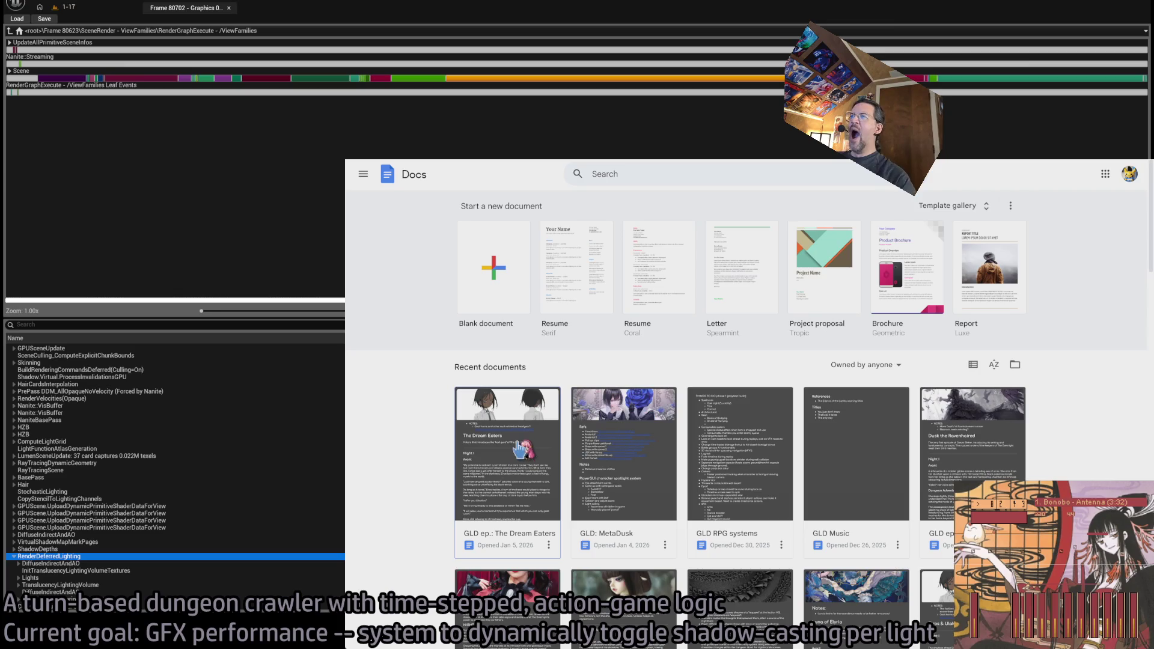
left_click(624, 457)
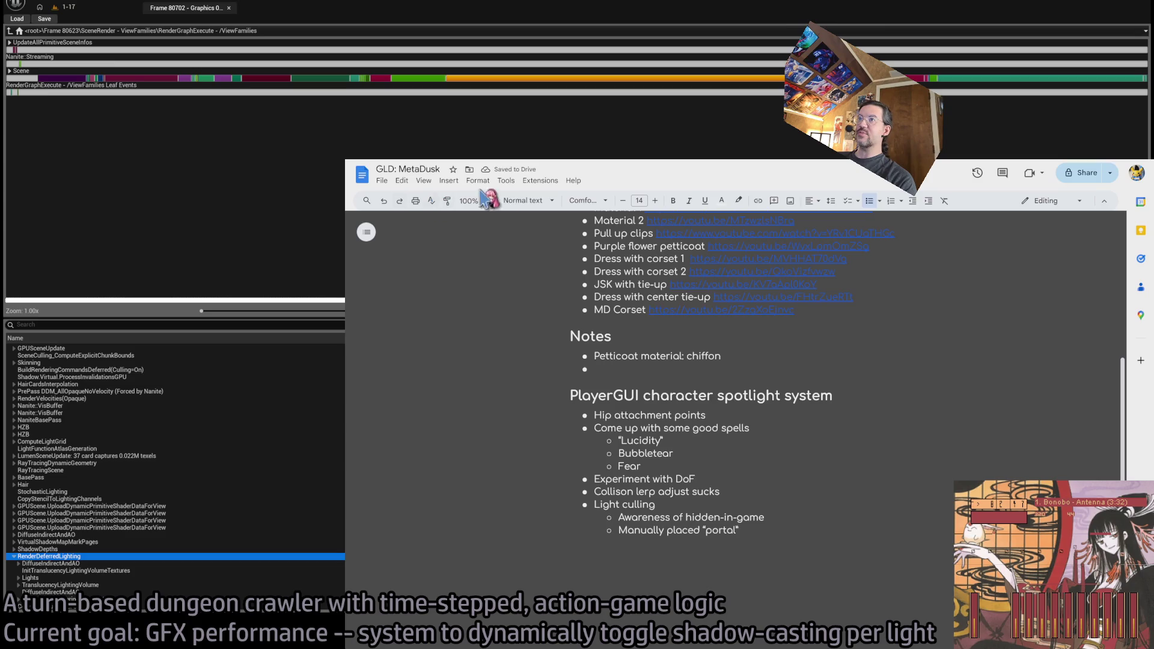
left_click(484, 200)
left_click(478, 337)
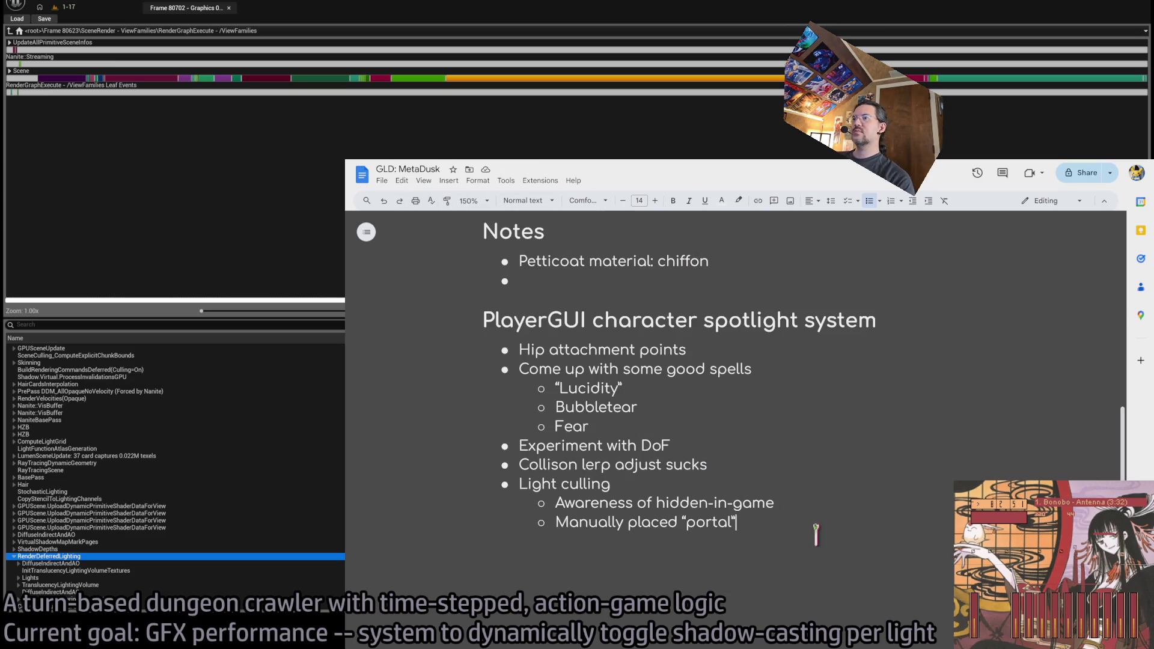
Add a 'Stop camera from sinking into wall' sub-bullet under Light culling
key("Return")
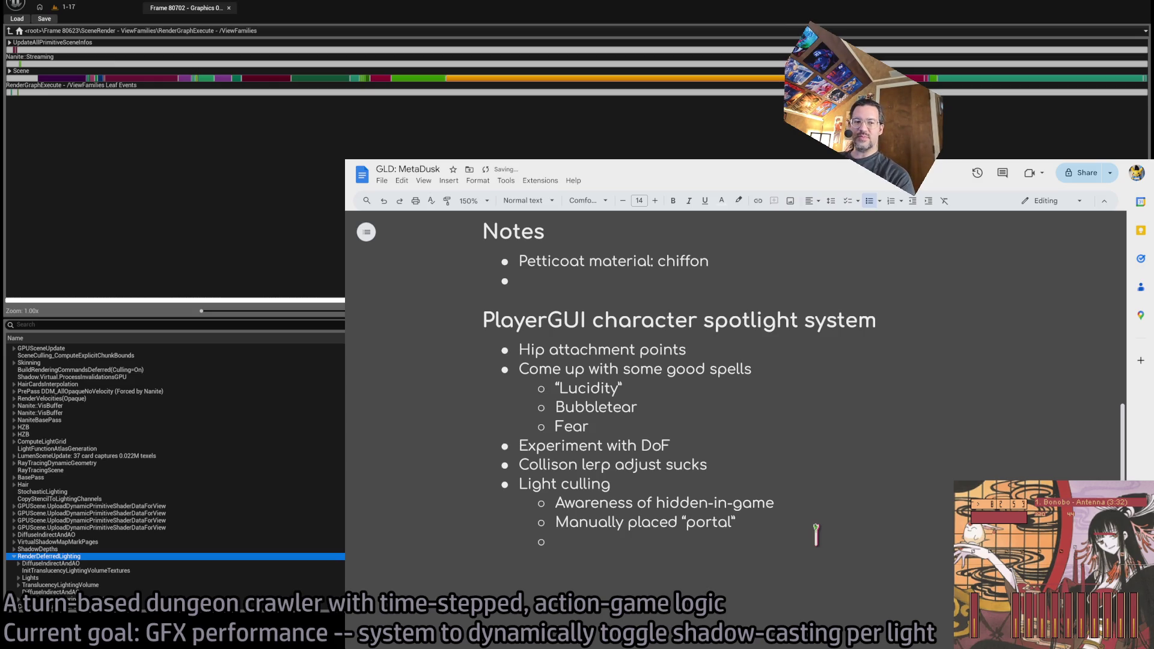
type("St")
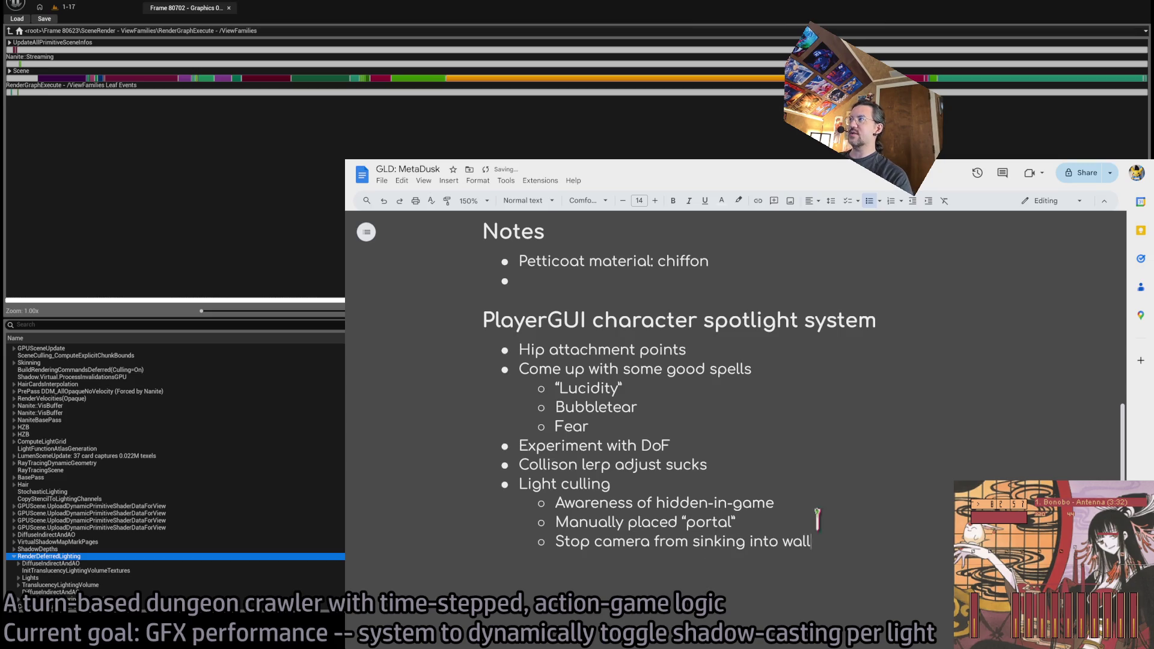
key("alt+Tab")
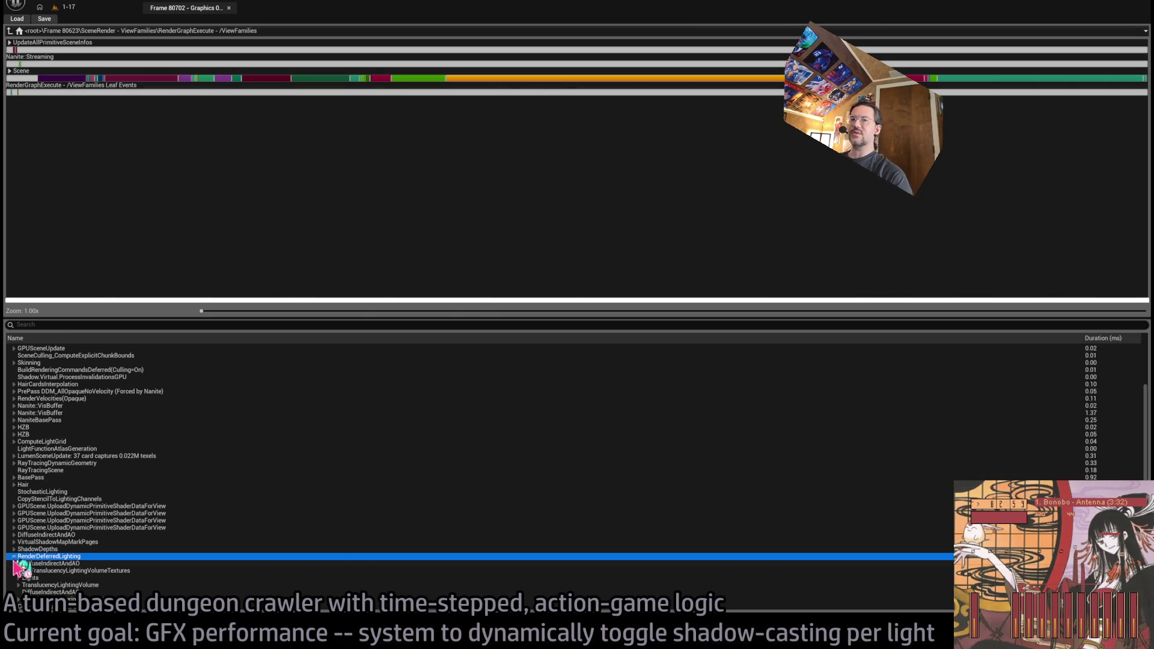
Expand RenderDeferredLighting's Lights, DirectLighting and UnbatchedLights rows to list each light
scroll(22, 582, "down", 2)
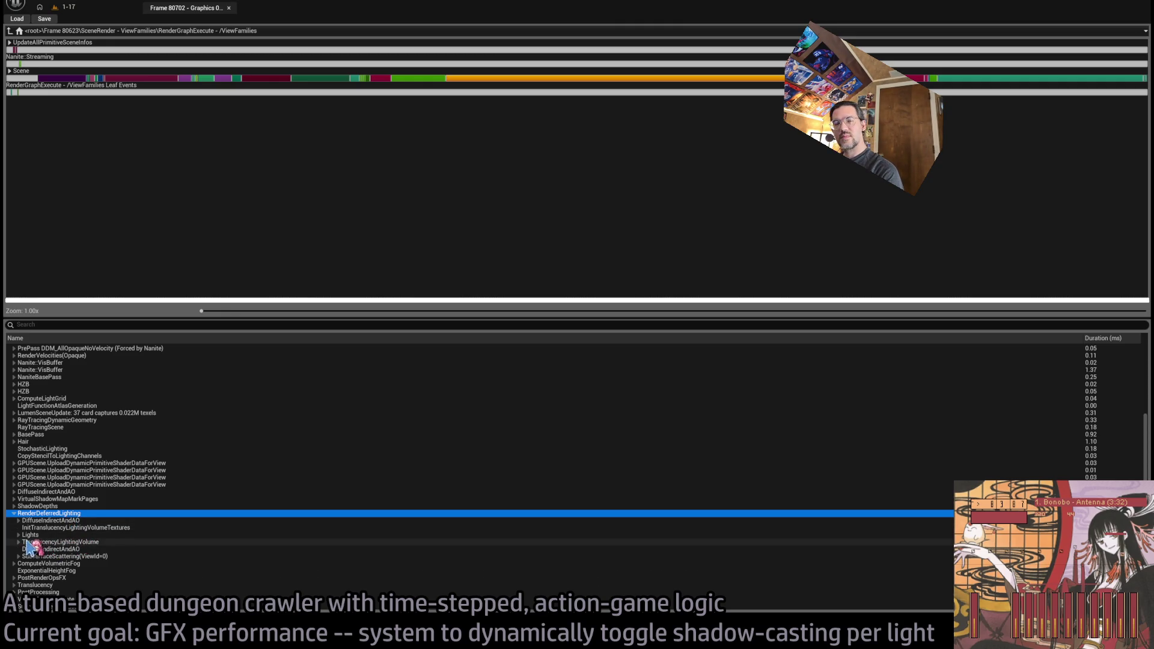
left_click(19, 534)
left_click(58, 543)
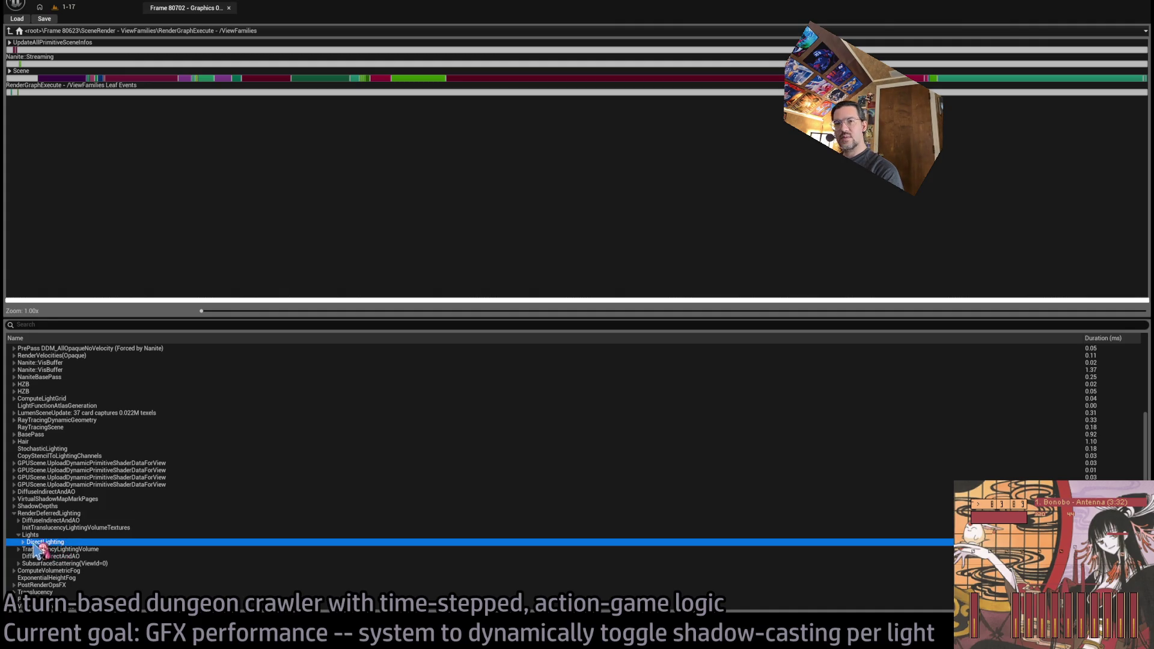
left_click(22, 543)
left_click(75, 550)
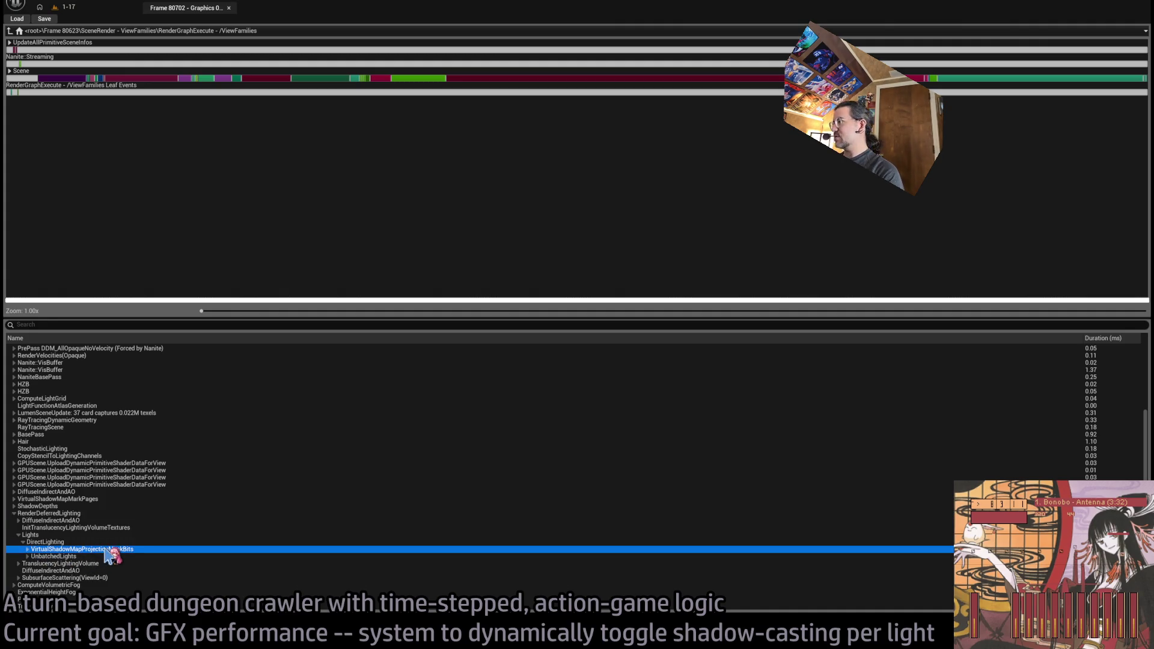
left_click(48, 557)
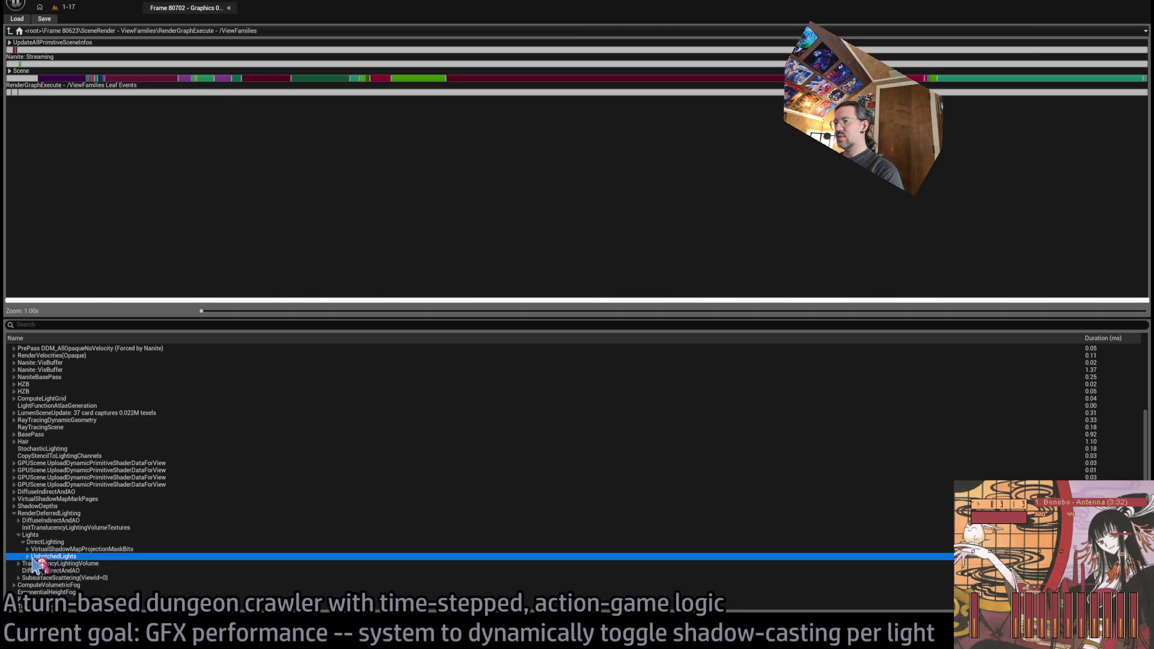
left_click(27, 556)
Step down the unbatched lights, checking Room_PointLight8_up2 and Player_GUI0 timings
scroll(130, 558, "down", 1)
scroll(160, 521, "down", 3)
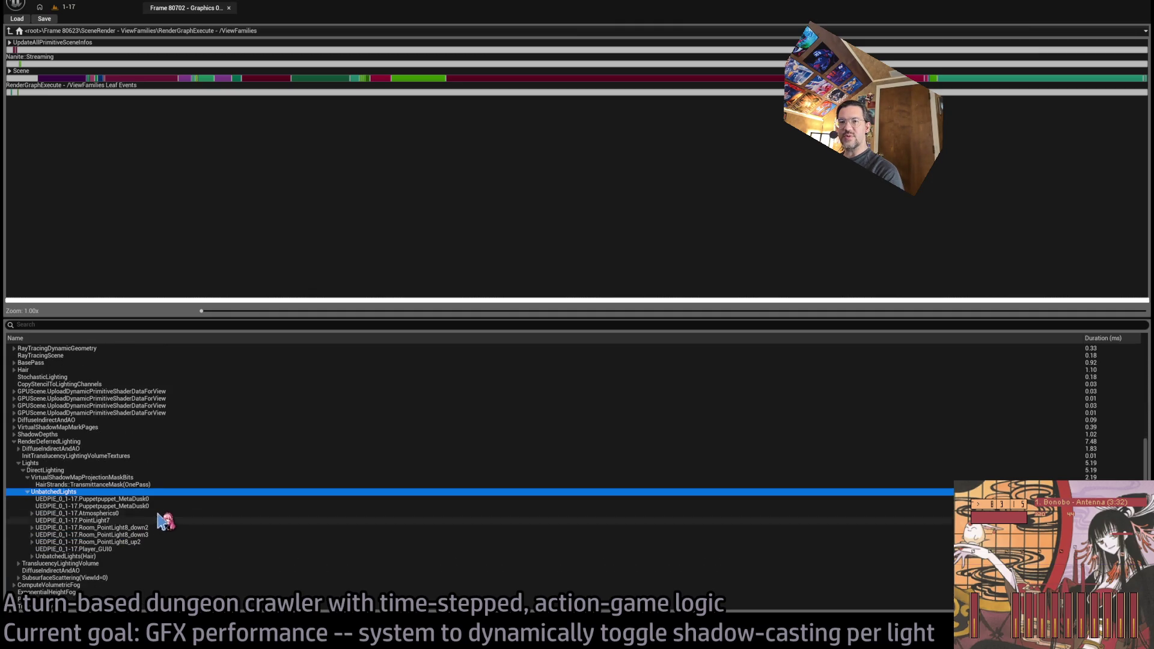
key("Down")
key("Down")
key("Down")
left_click(161, 521)
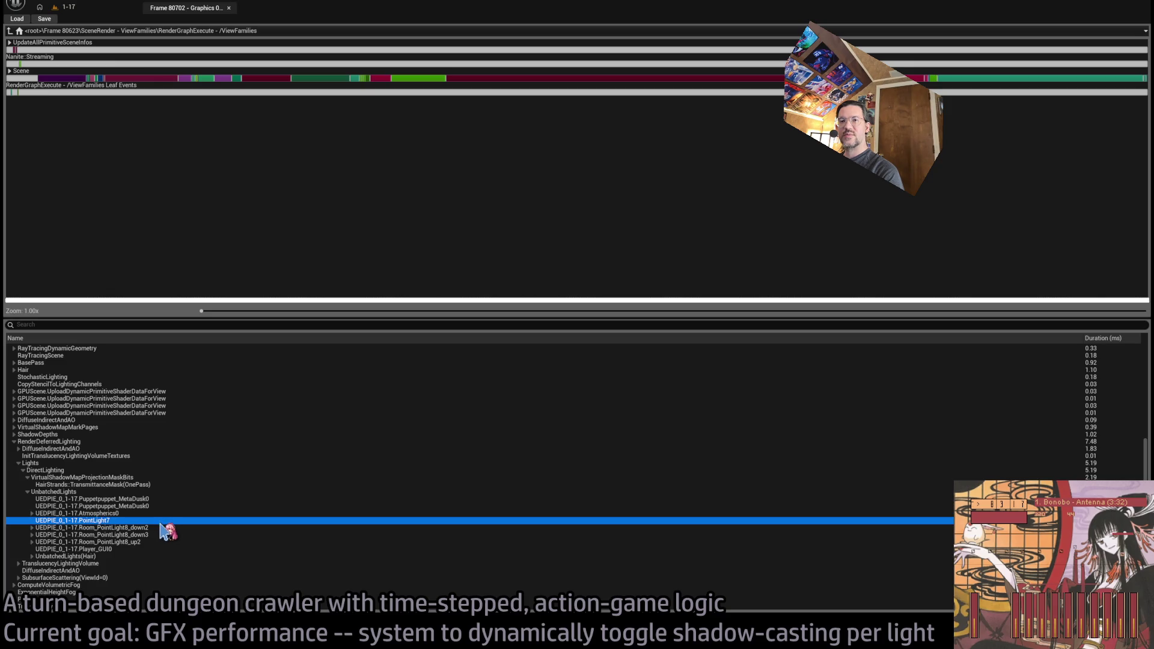
left_click(163, 528)
left_click(163, 535)
left_click(164, 542)
left_click(163, 536)
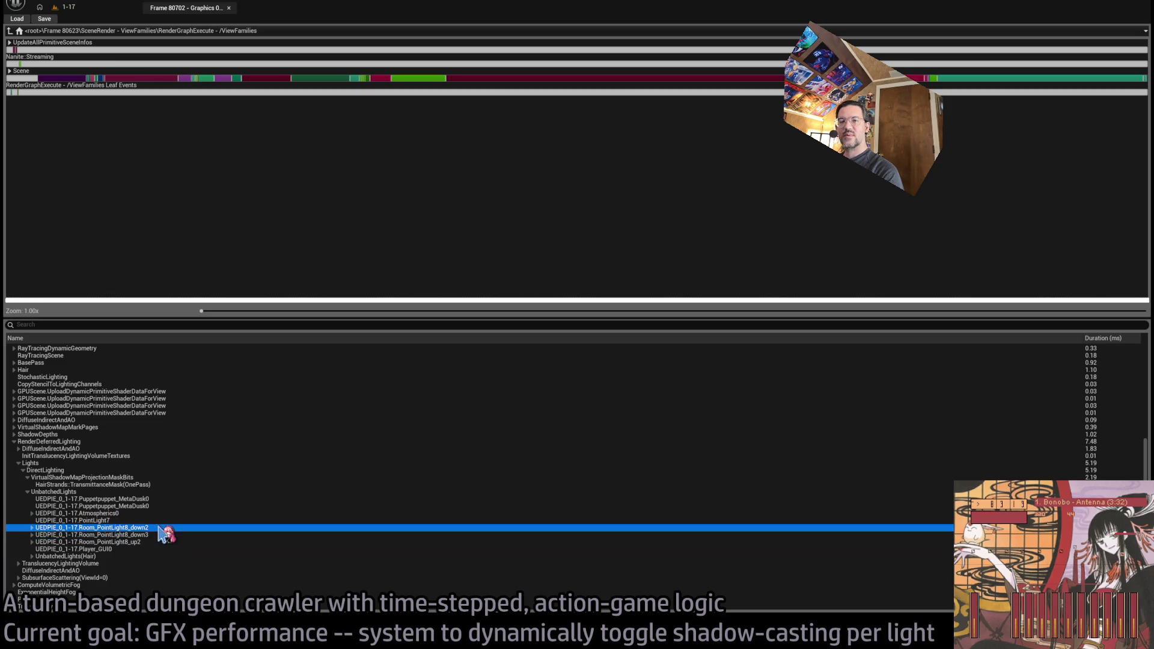
left_click(162, 542)
left_click(151, 550)
Compare the Puppetpuppet_MetaDusk0, Room_PointLight8_down2, Player_GUI0 and Atmospherics0 light timings
left_click(156, 542)
left_click(165, 535)
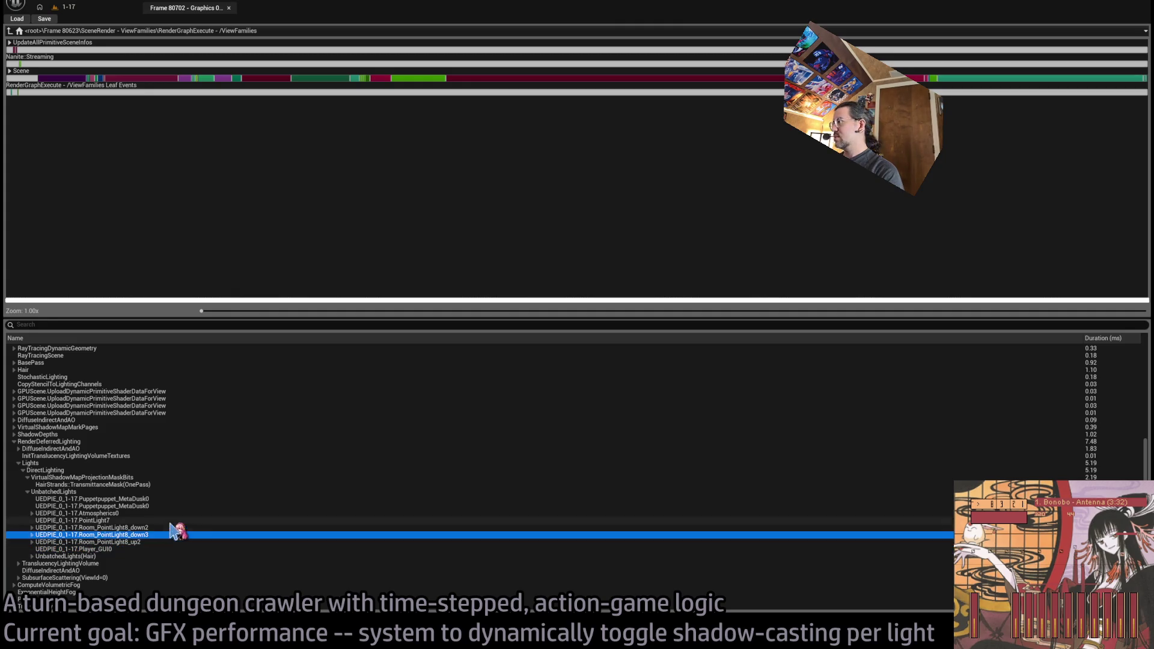
left_click(174, 528)
left_click(184, 521)
left_click(191, 514)
left_click(196, 506)
left_click(198, 499)
left_click(202, 506)
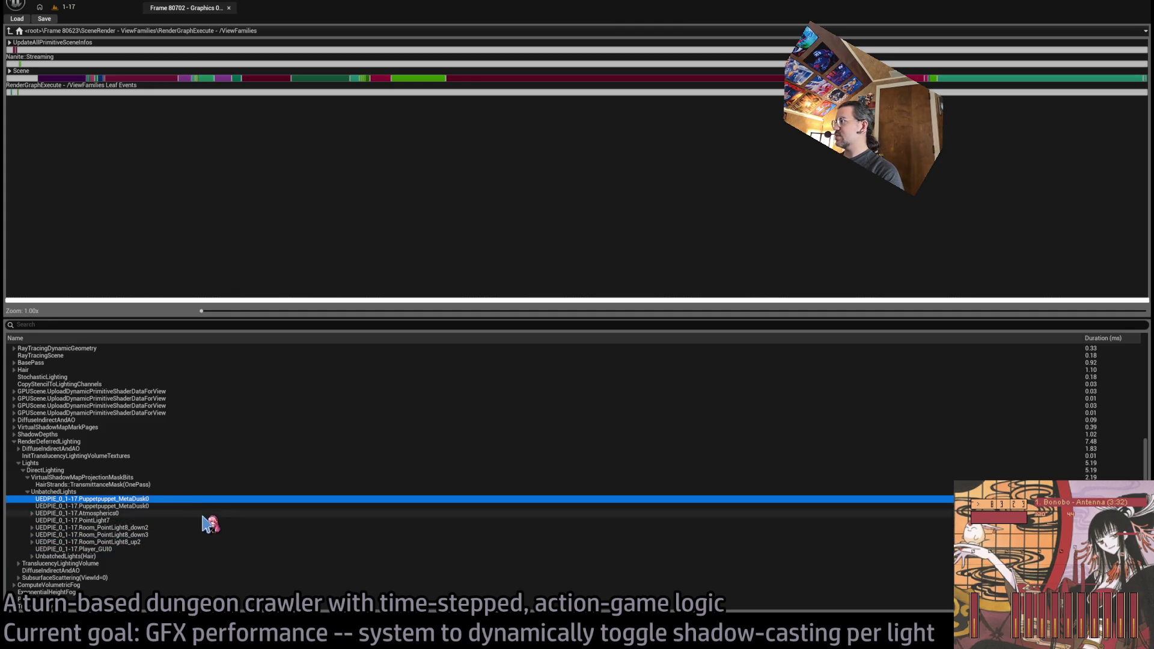
left_click(205, 513)
left_click(206, 520)
left_click(207, 528)
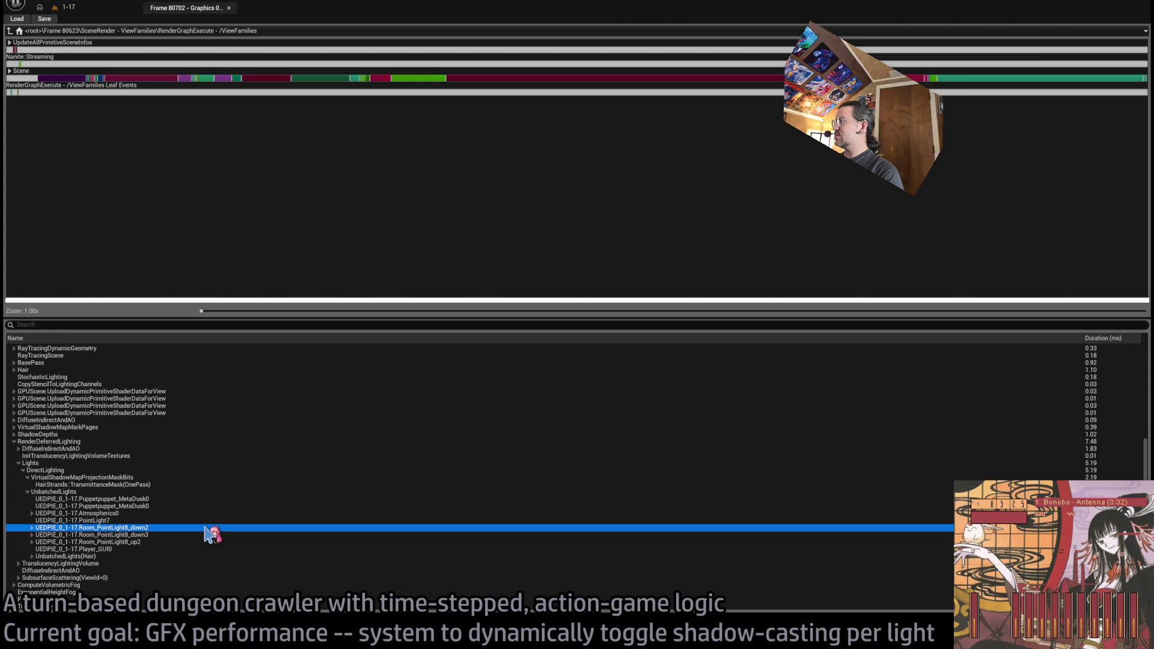
left_click(142, 542)
left_click(142, 550)
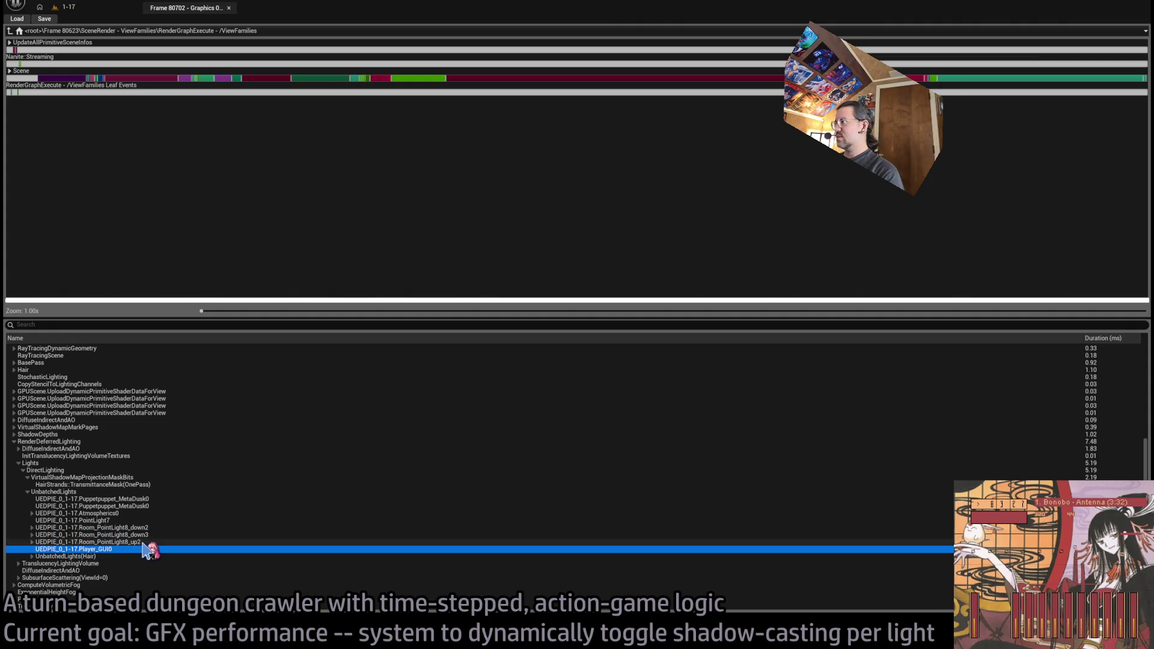
left_click(154, 542)
left_click(172, 535)
left_click(180, 528)
left_click(186, 521)
left_click(189, 514)
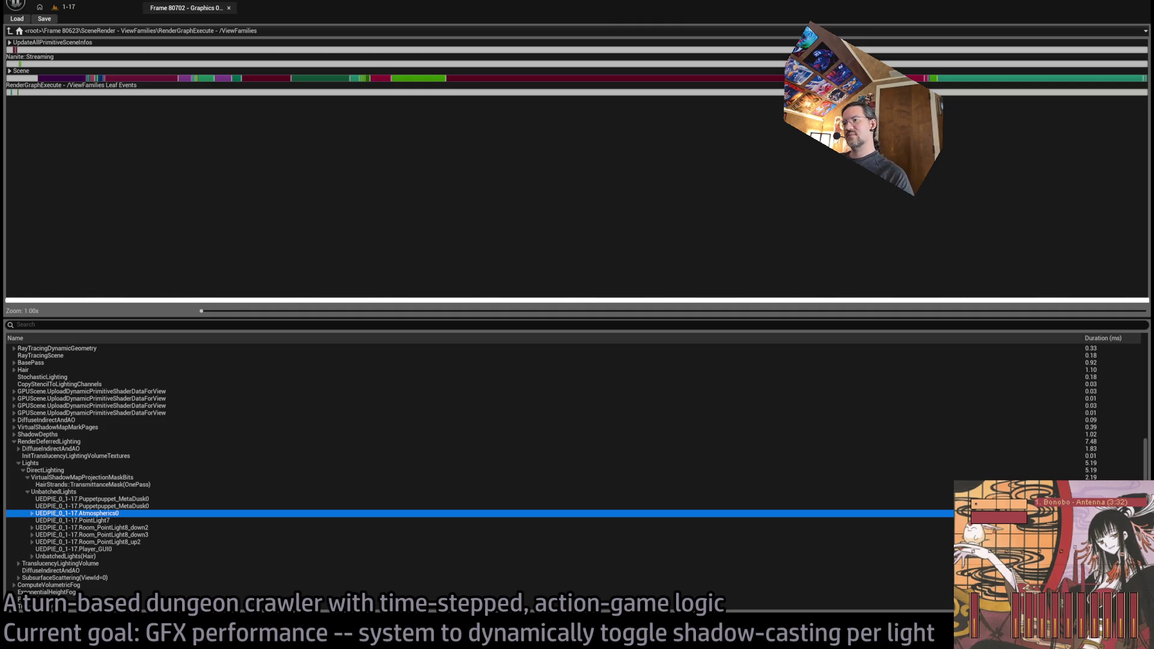
Inspect the deferred lighting, DirectLighting and VirtualShadowMapProjectionMaskBits timings in the capture
left_click(574, 78)
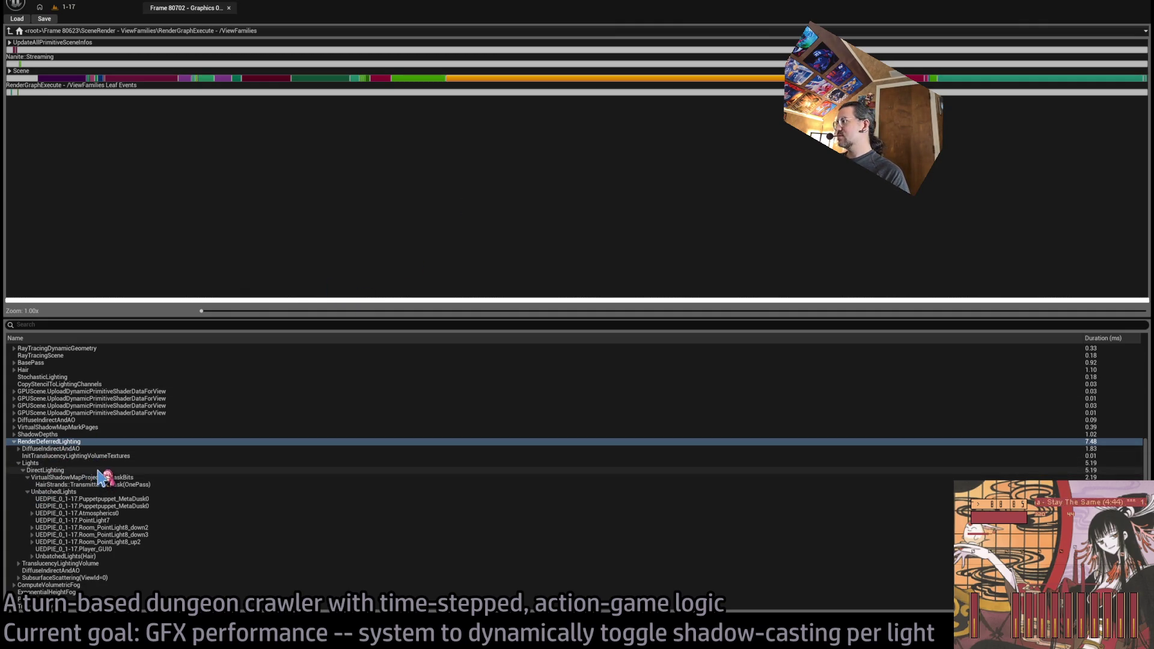
left_click(99, 471)
left_click(103, 478)
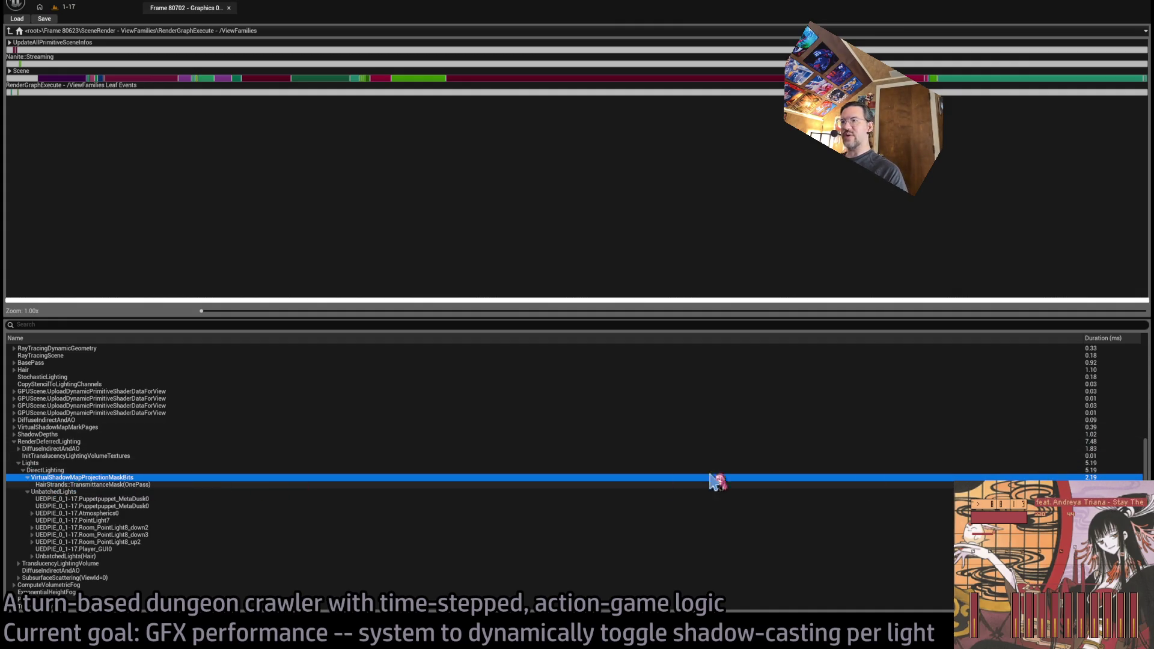
Back in the 1-17 game, walk the character through the doorway using queued moves
left_click(108, 8)
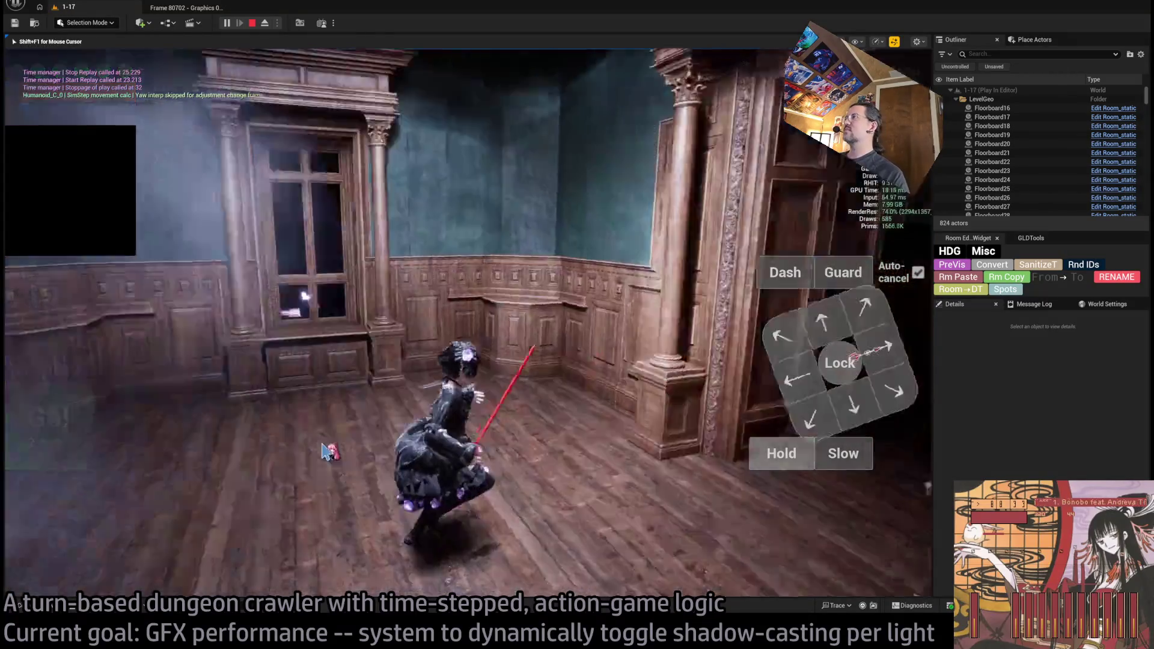
key("w")
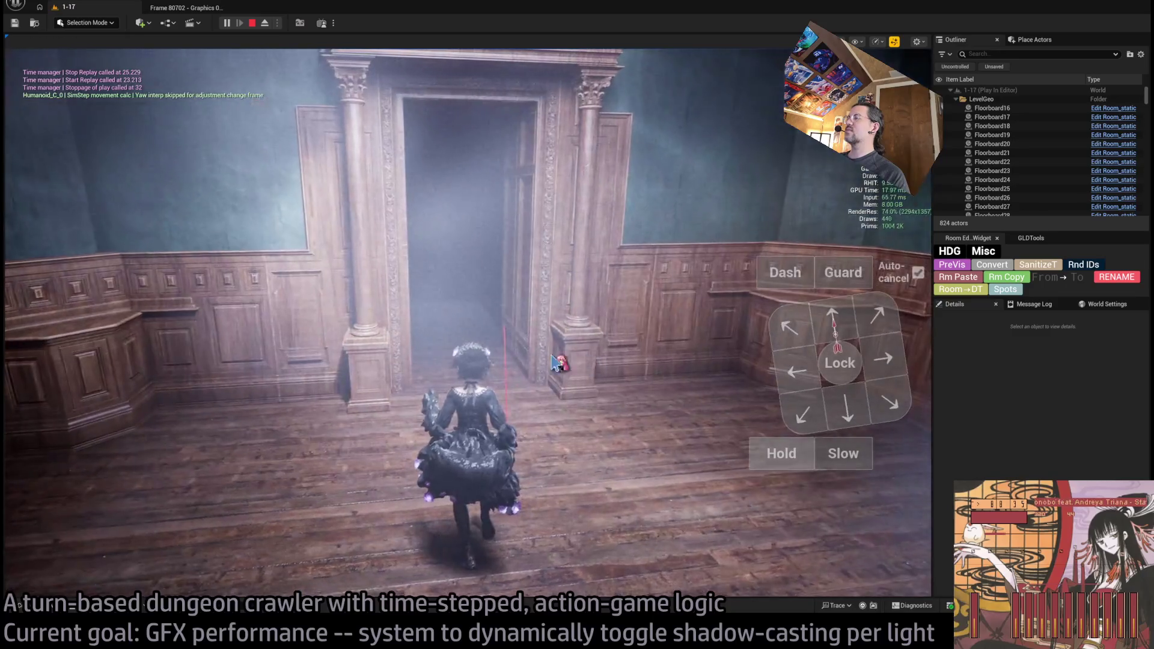
left_click(556, 363)
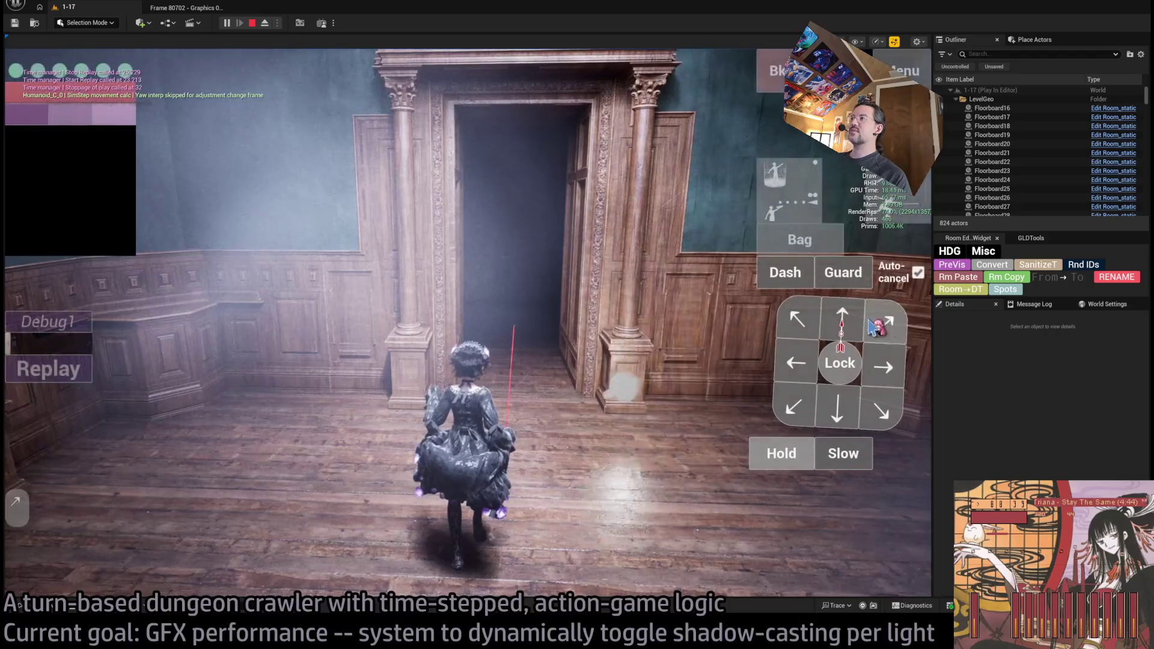
left_click(854, 323)
left_click(78, 428)
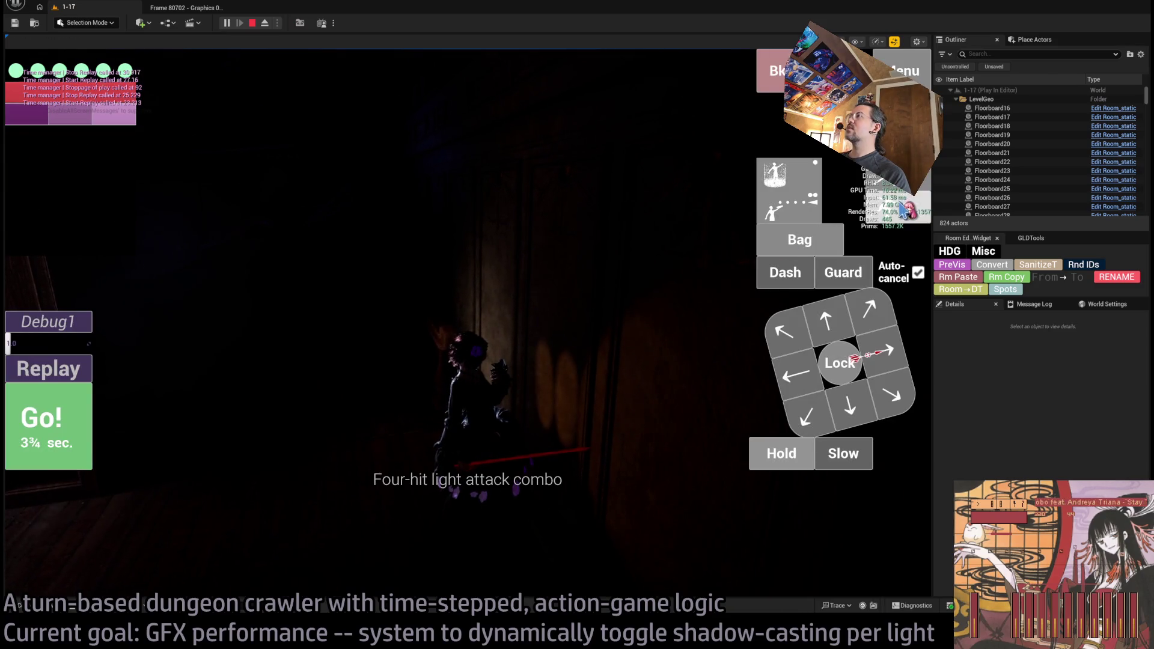
Play the queued attack combo and down move, then move the character through the archway
key("space")
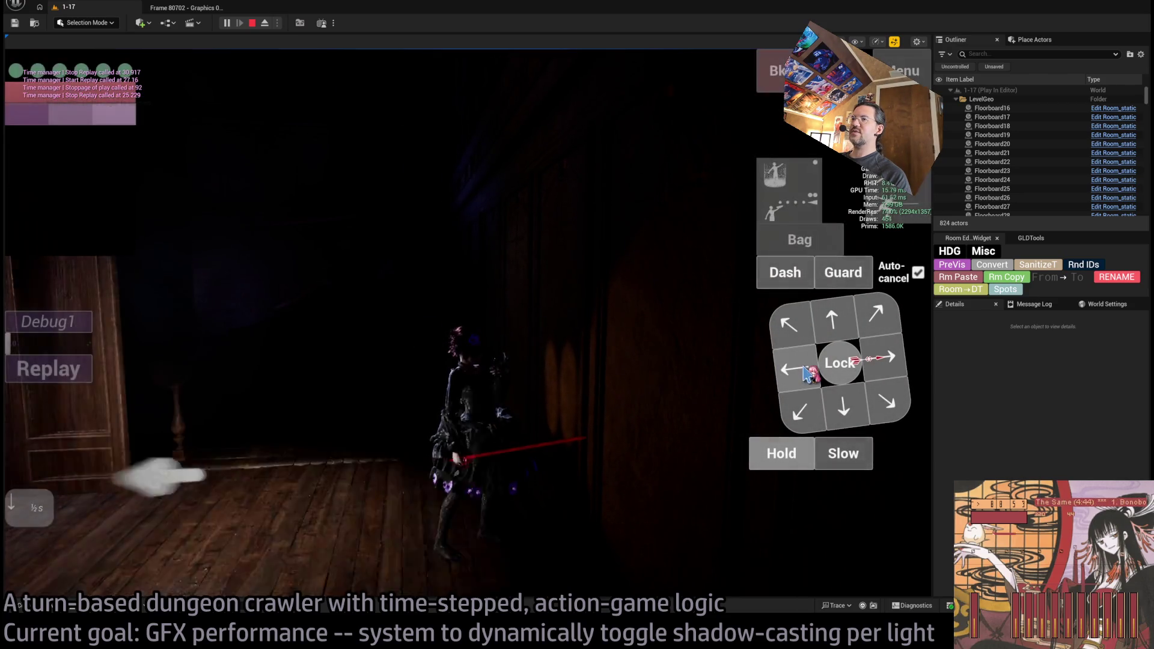
key("space")
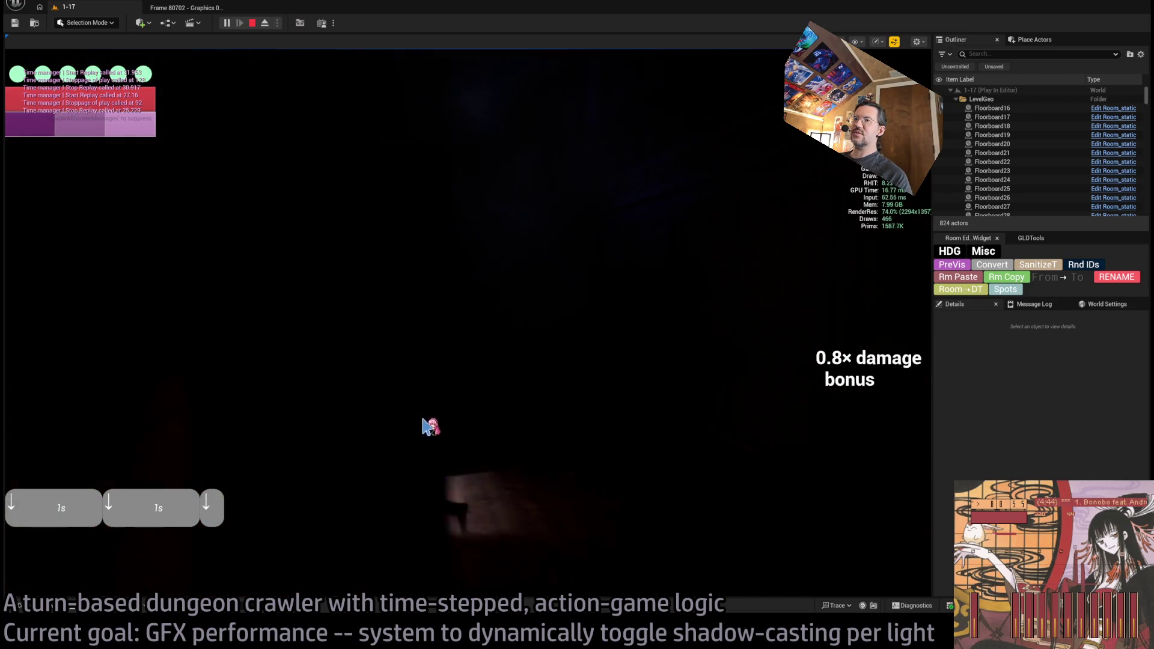
key("space")
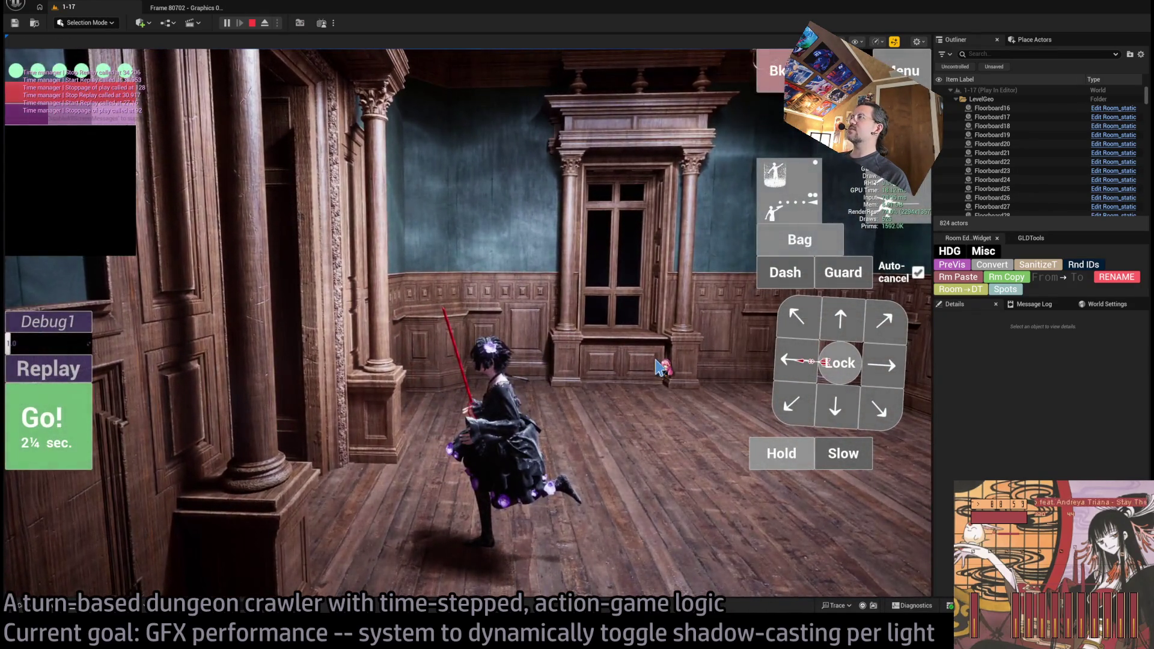
key("Down")
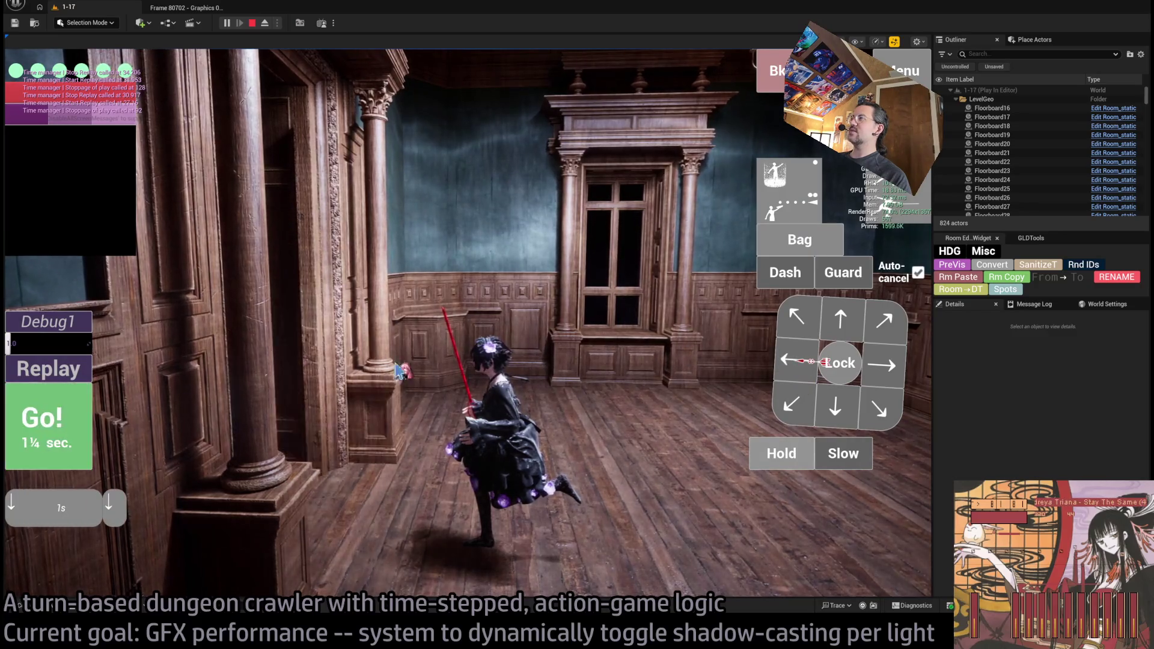
key("space")
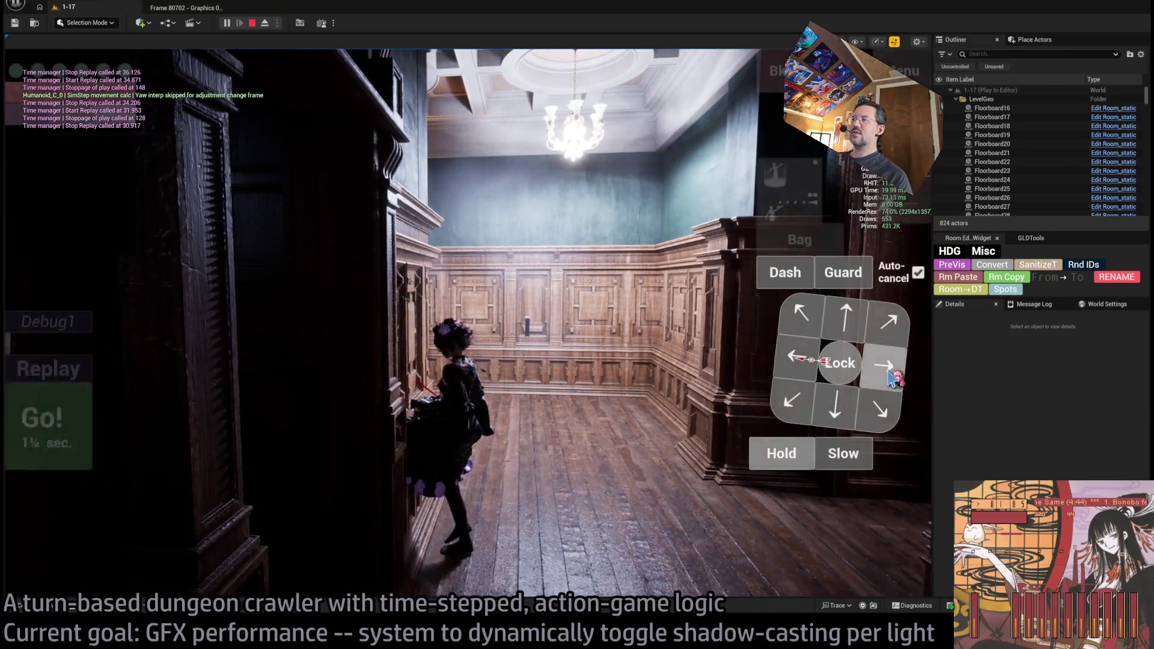
left_click(73, 425)
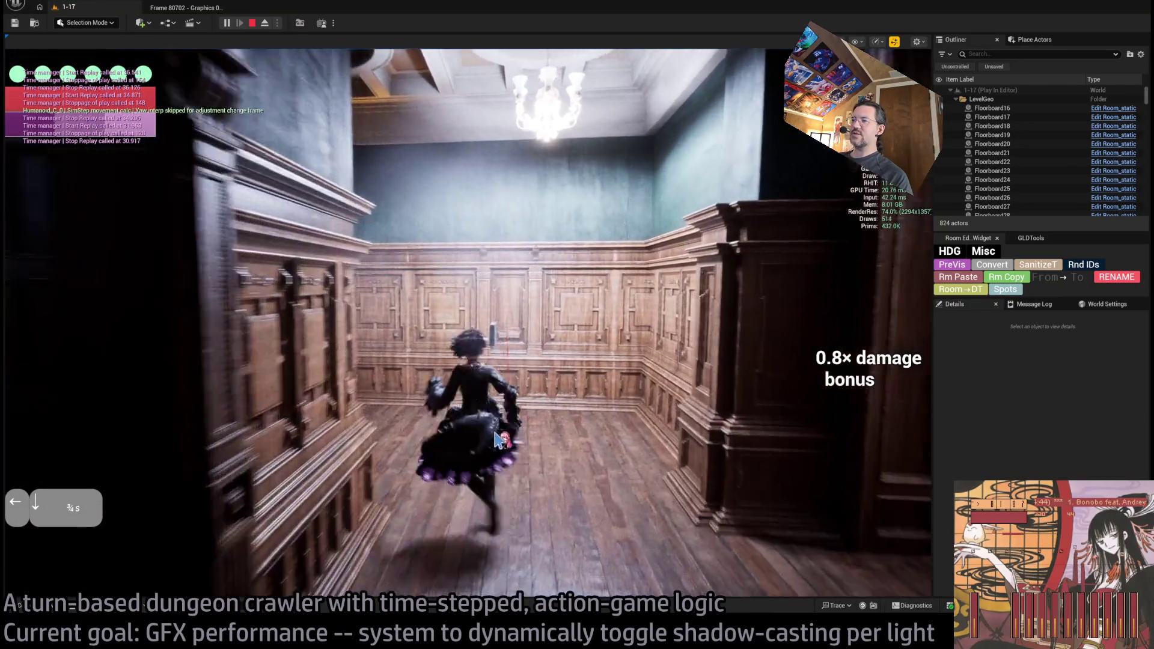
key("space")
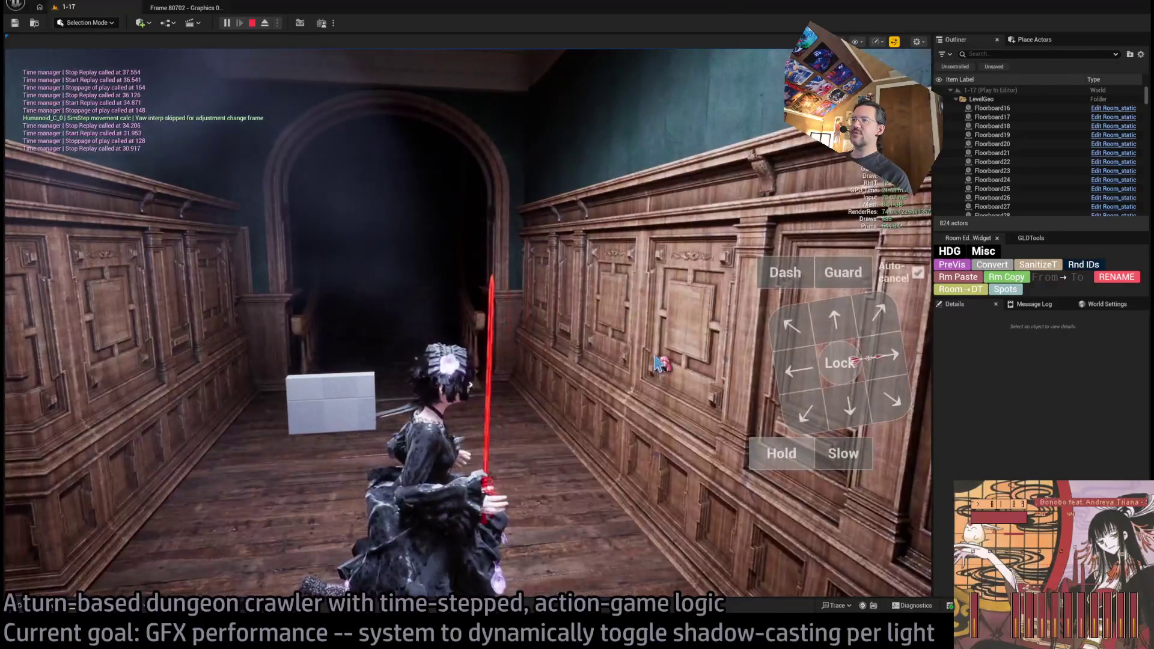
left_click(87, 415)
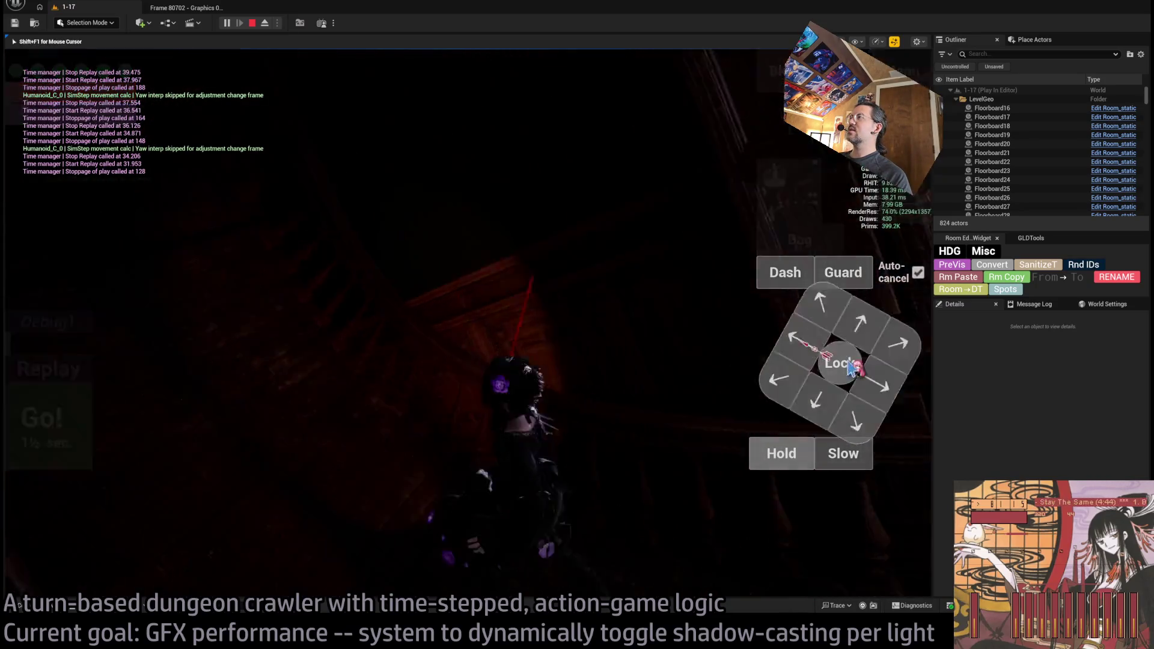
Move up into the stairwell, capture GPU frame 87099, and close the old Frame 80702 capture
left_click(813, 323)
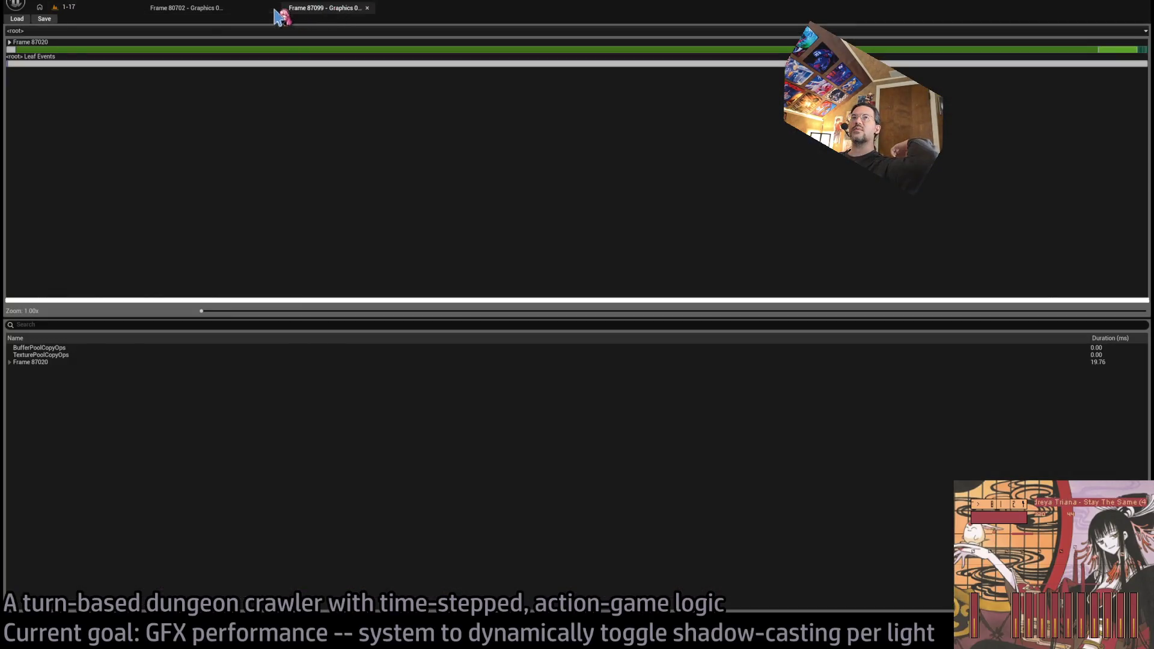
key("ctrl+shift+comma")
left_click(228, 8)
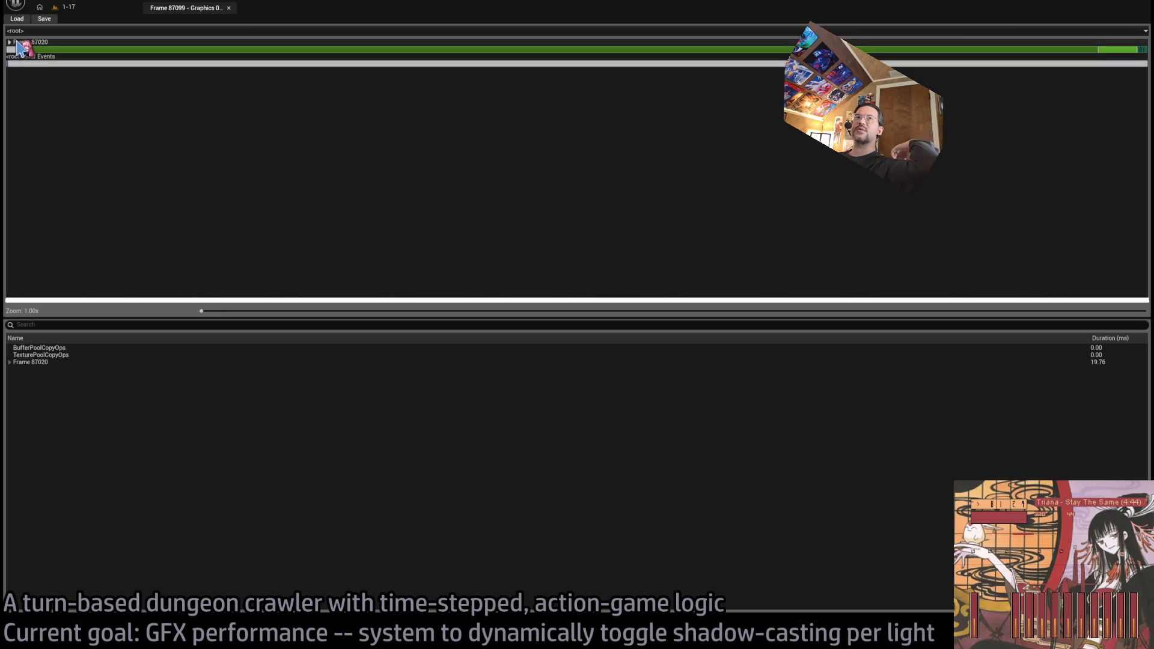
Drill into Frame 87020's RenderGraphExecute, expand Scene and select the Nanite visibility buffer segment
double_click(13, 48)
double_click(10, 49)
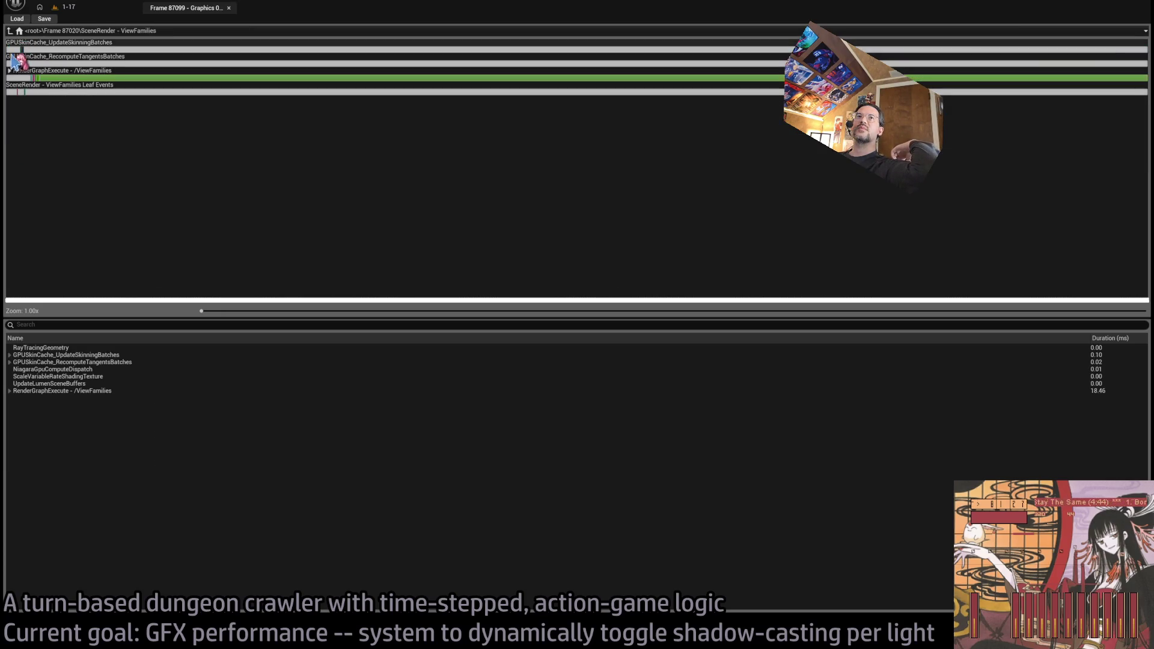
double_click(11, 78)
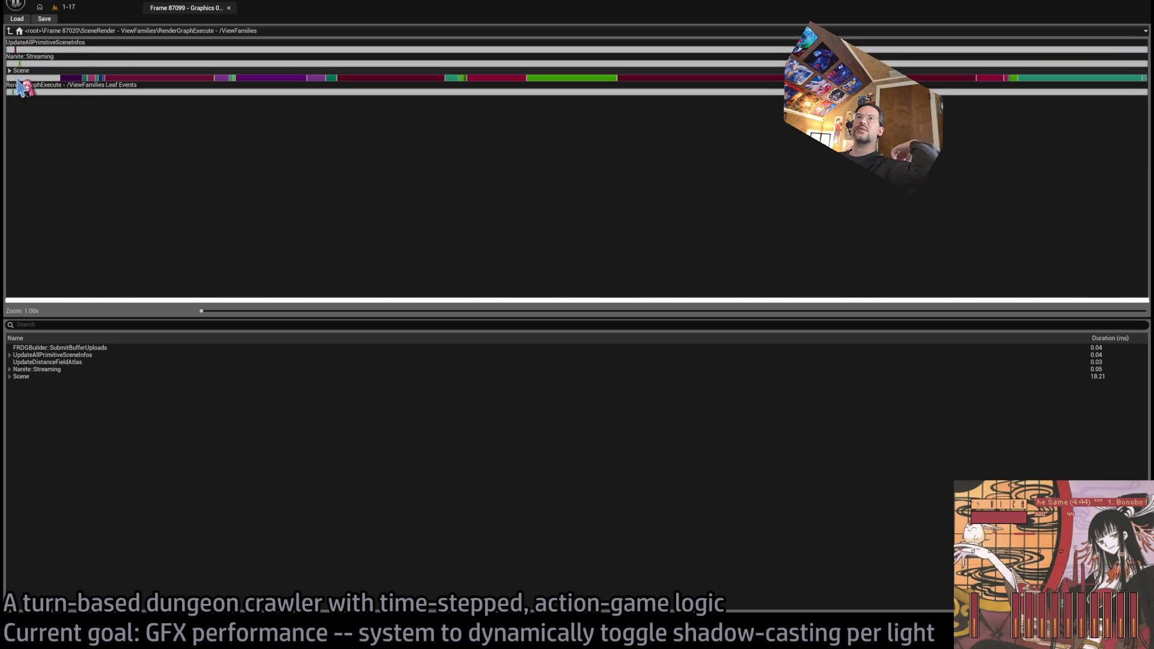
left_click(656, 77)
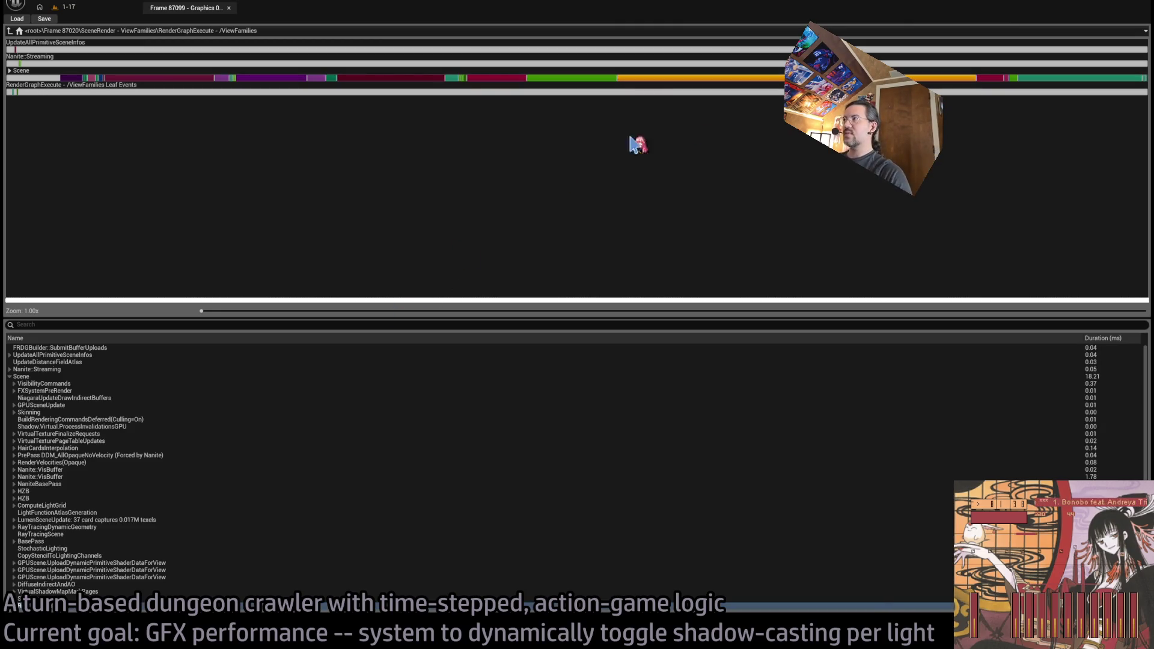
left_click(1034, 78)
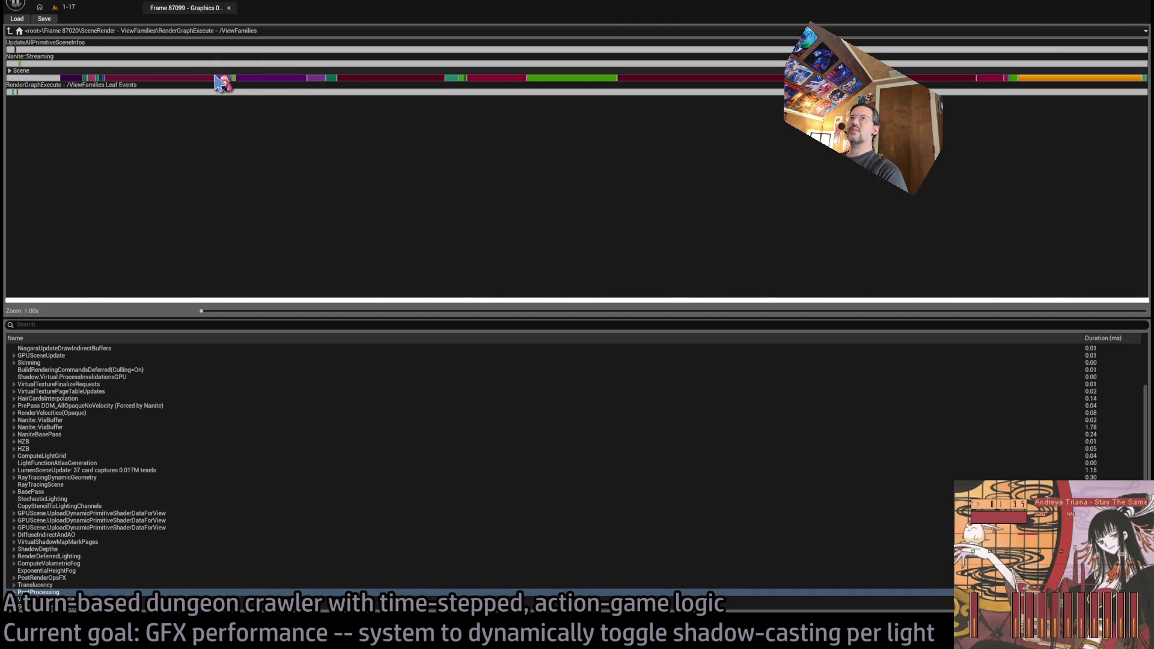
left_click(187, 78)
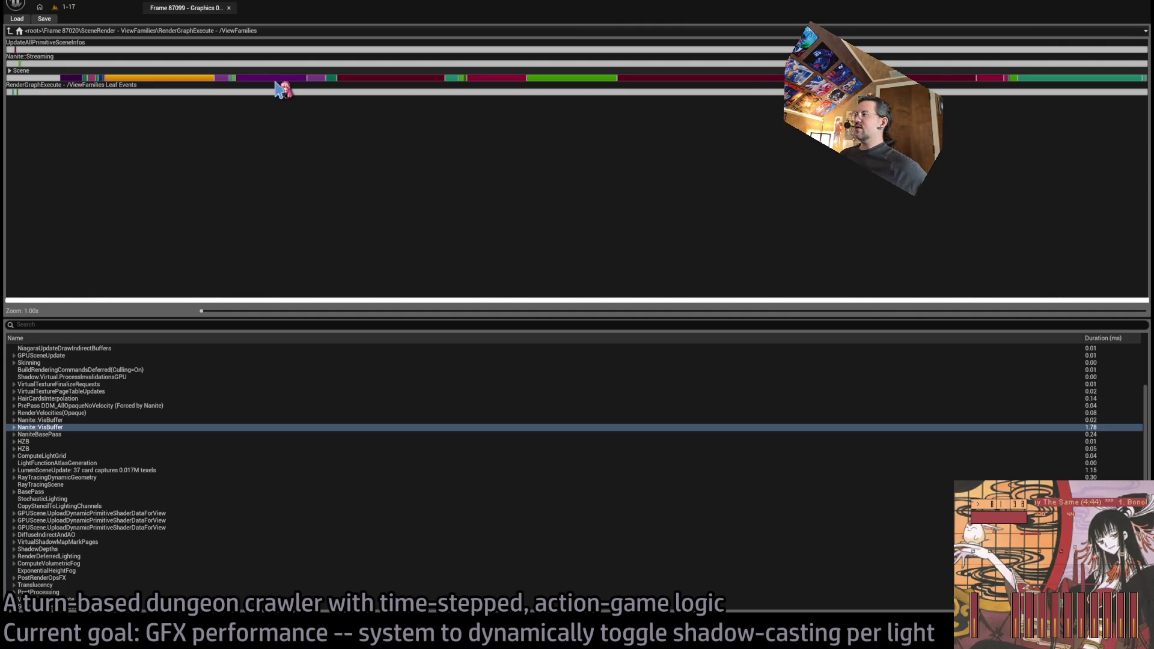
Expand Nanite::VisBuffer and DrawGeometry, examining MainPass, BuildPreviousOccluderHZB and PostPass culling timings
left_click(14, 428)
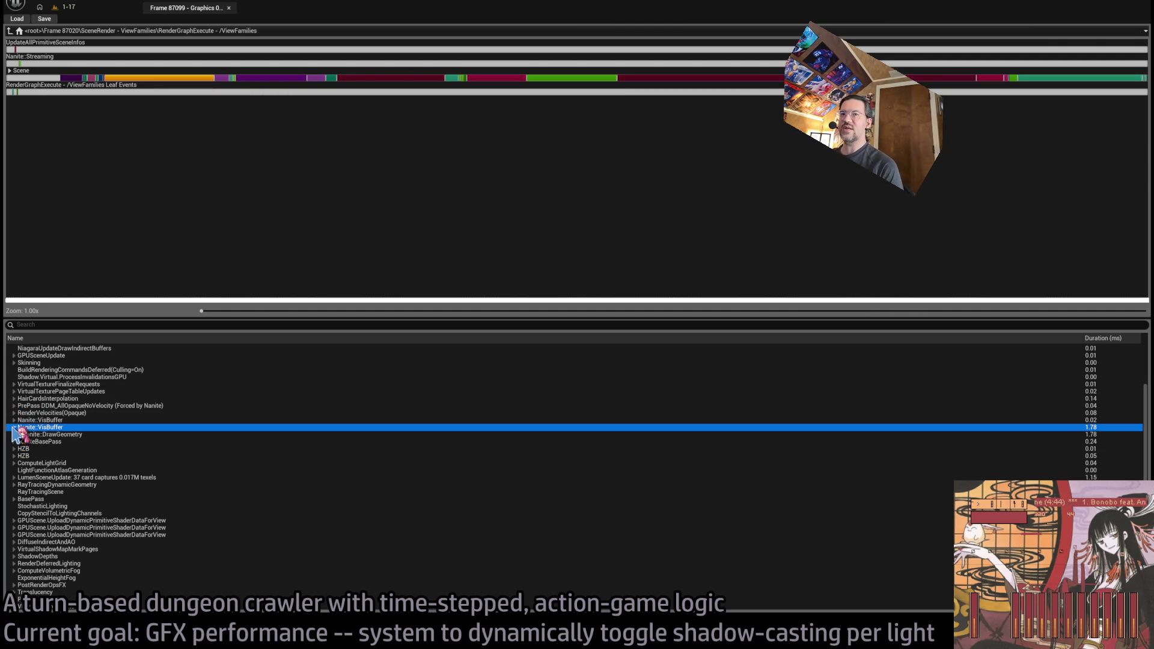
left_click(19, 435)
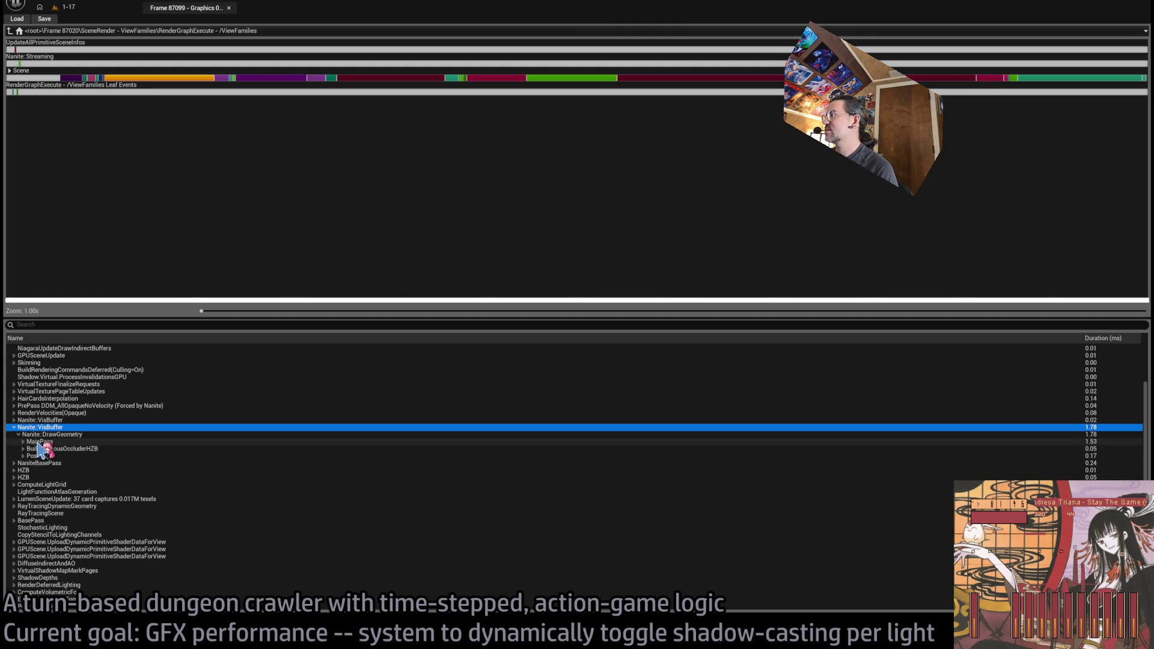
left_click(38, 443)
double_click(36, 442)
left_click(43, 450)
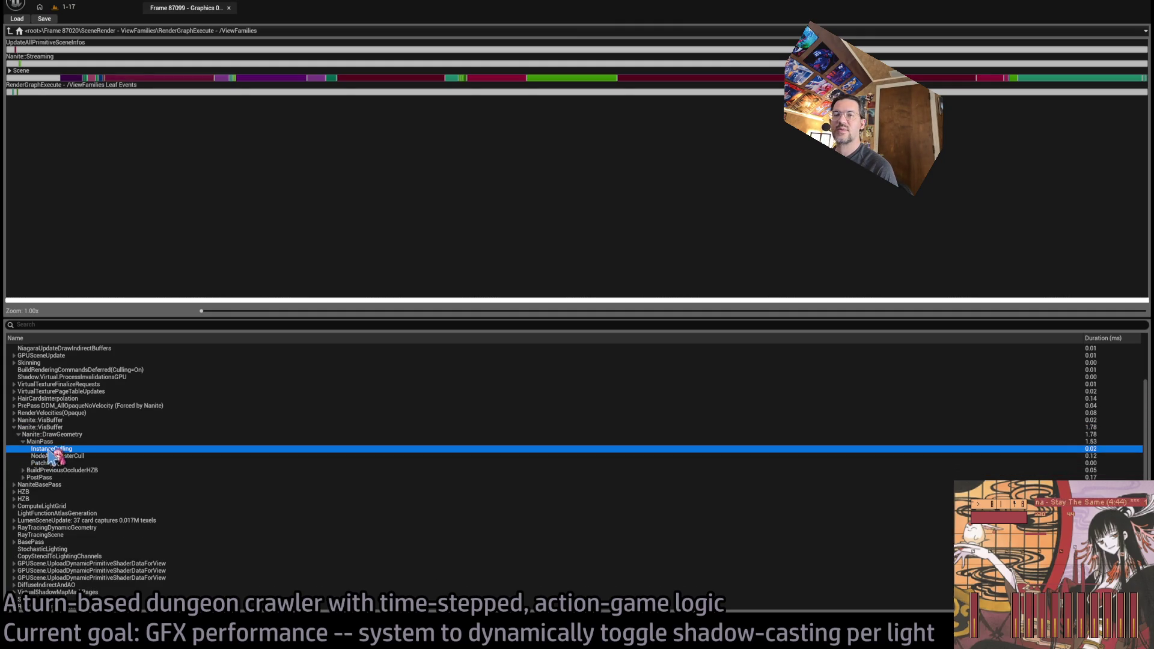
double_click(27, 442)
left_click(23, 449)
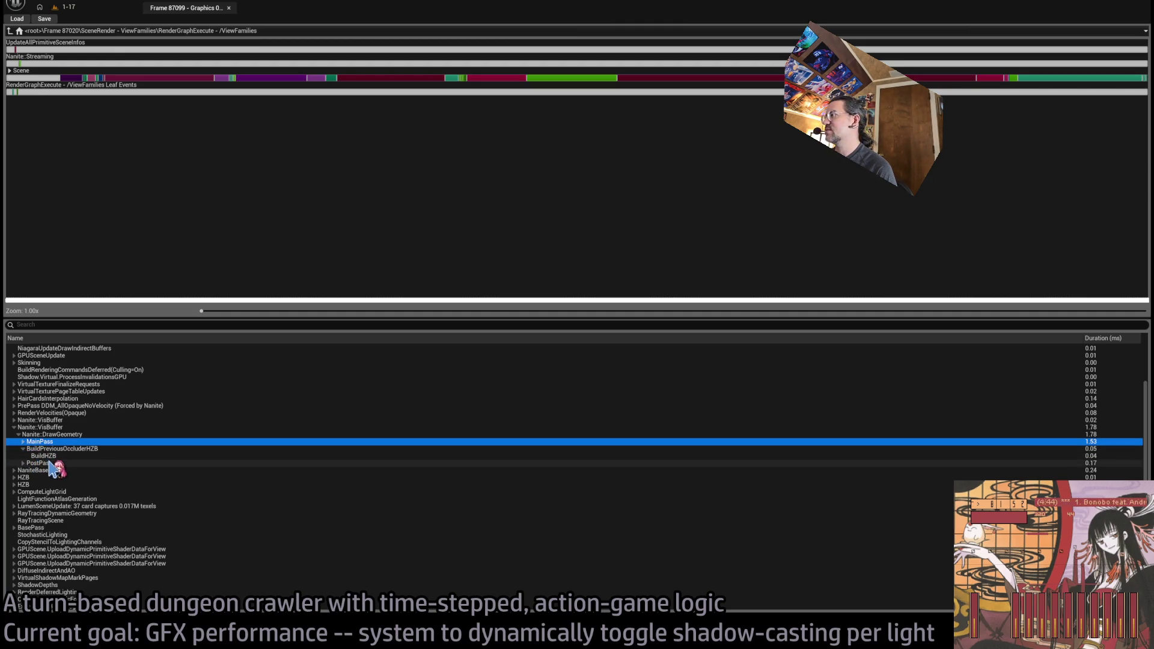
left_click(50, 464)
double_click(79, 464)
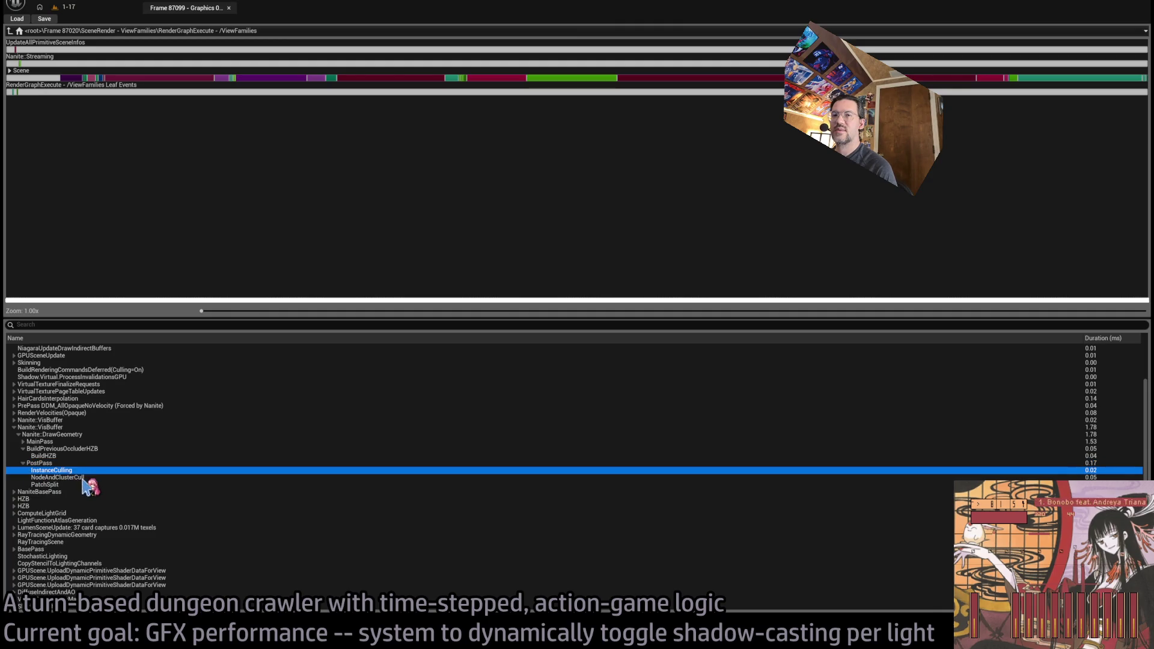
Check the 1.78 ms Nanite::VisBuffer total, collapse it, and inspect NaniteBasePass timing
left_click(73, 428)
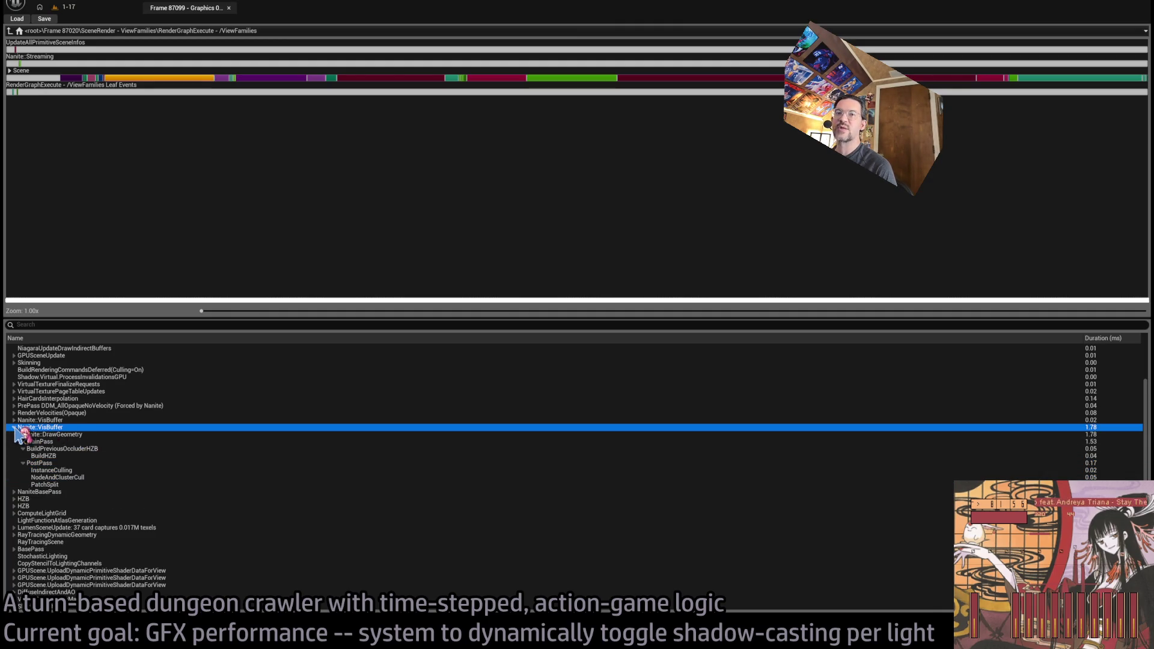
left_click(14, 428)
left_click(14, 427)
left_click(14, 428)
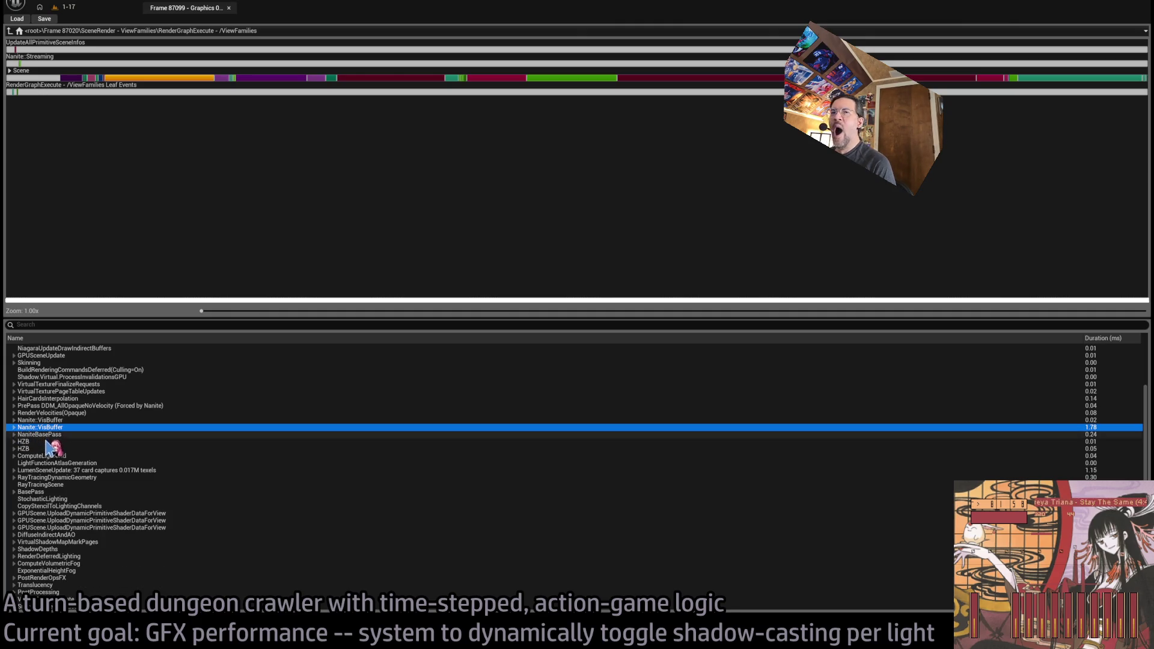
left_click(74, 434)
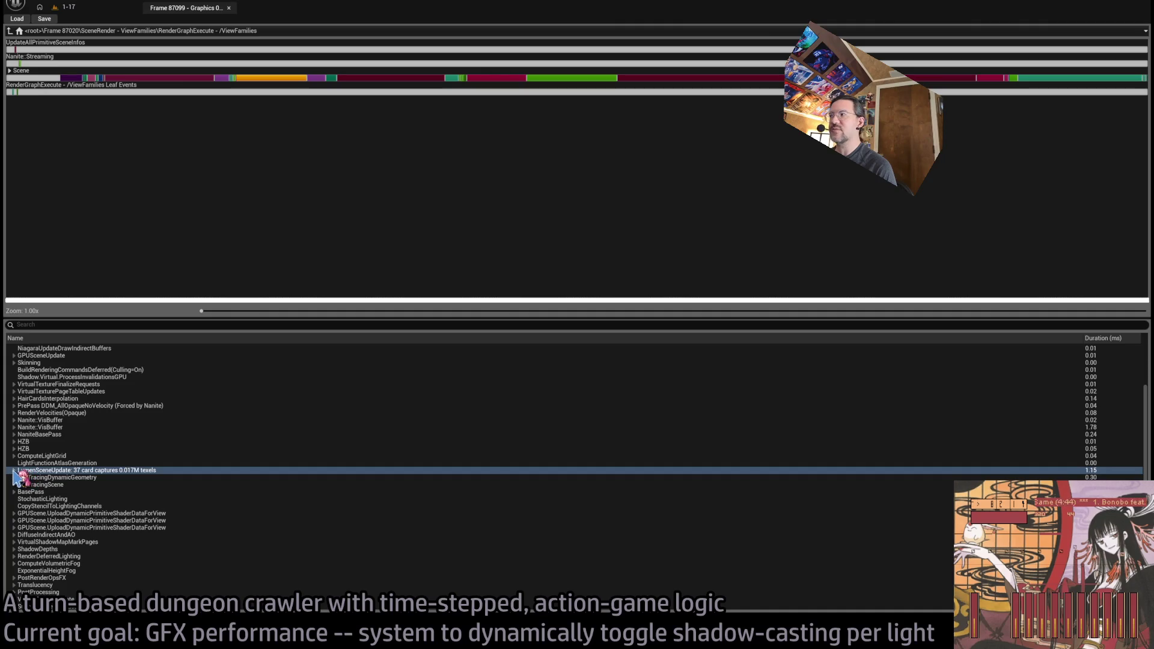
left_click(14, 471)
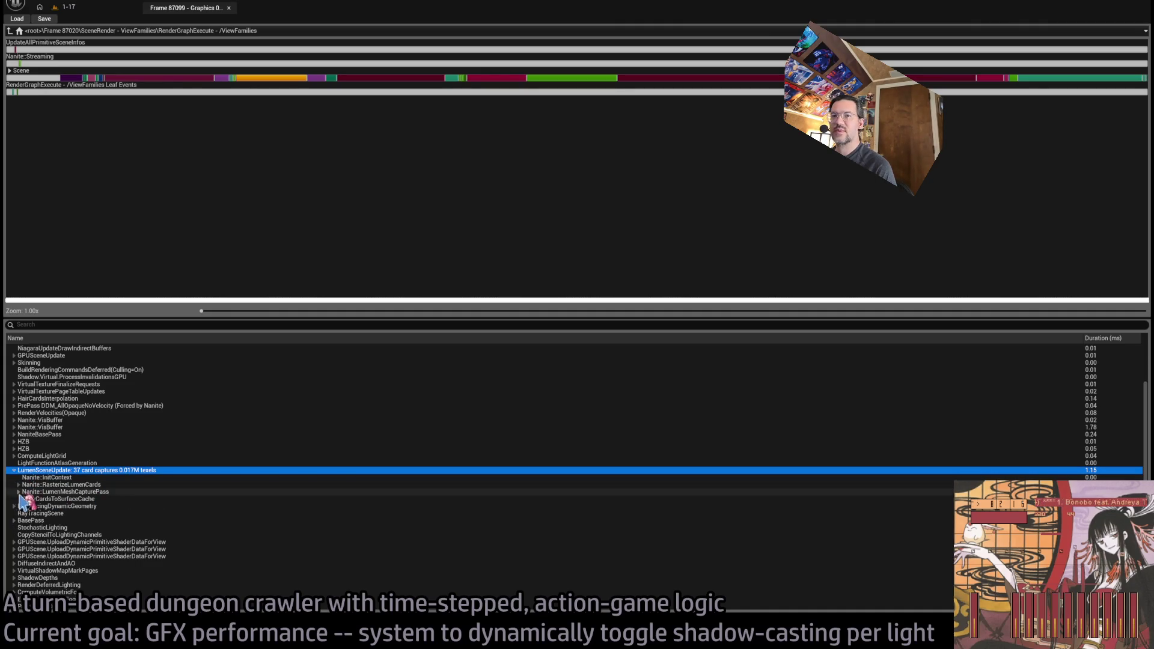
left_click(36, 492)
left_click(18, 492)
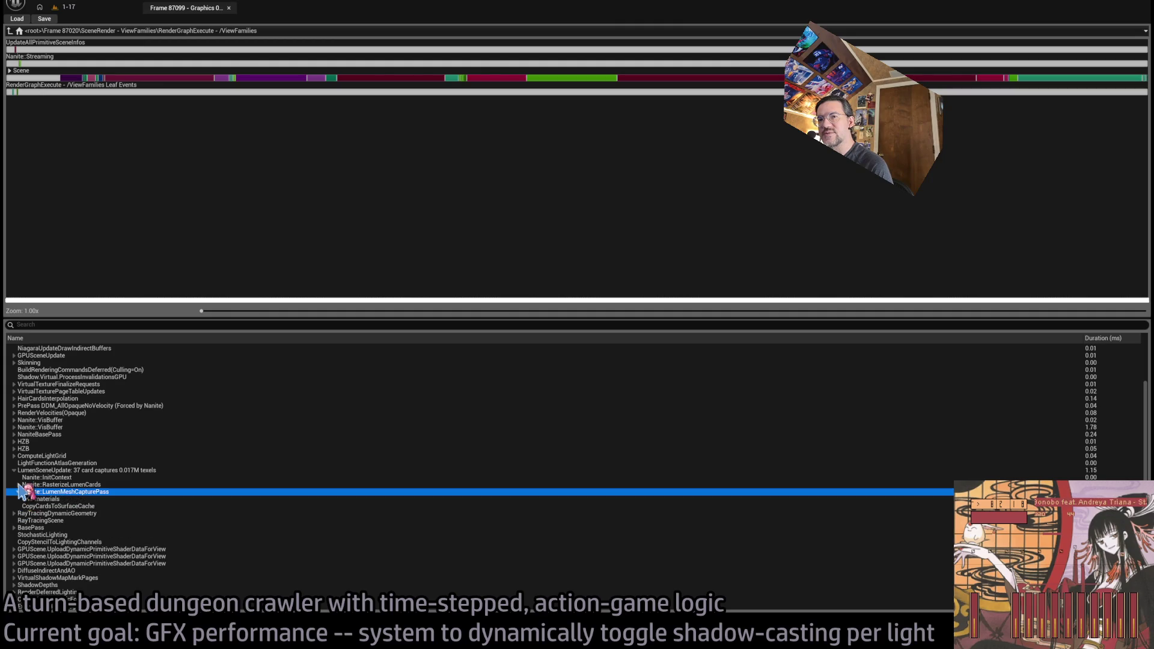
left_click(19, 485)
left_click(22, 492)
left_click(120, 493)
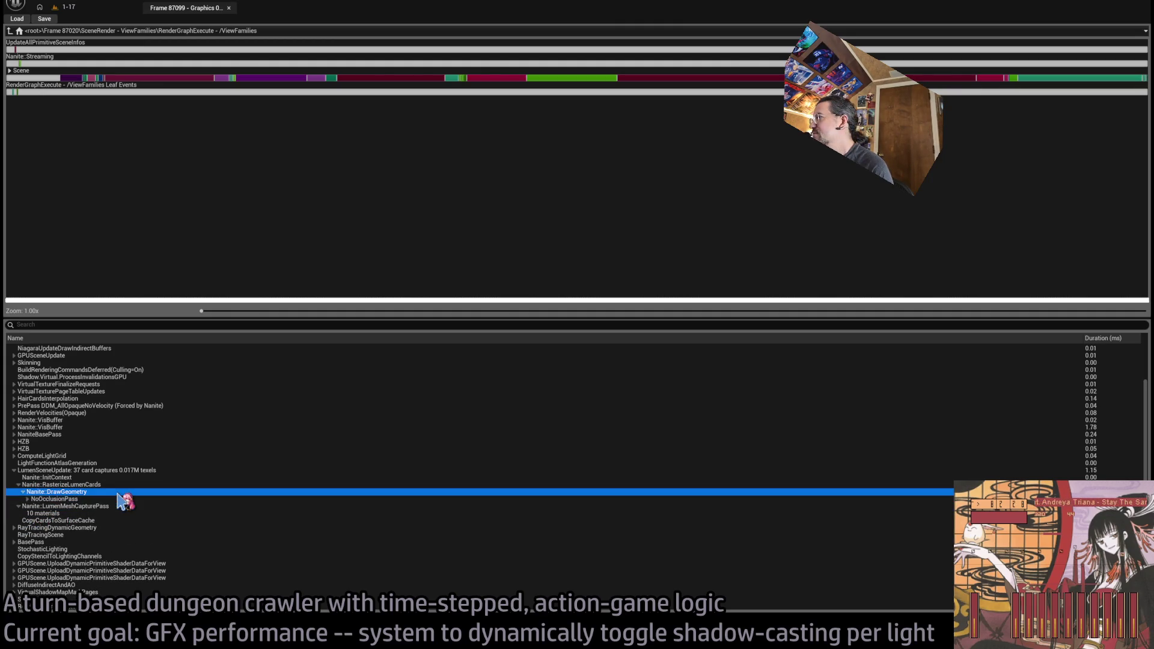
left_click(133, 500)
left_click(131, 487)
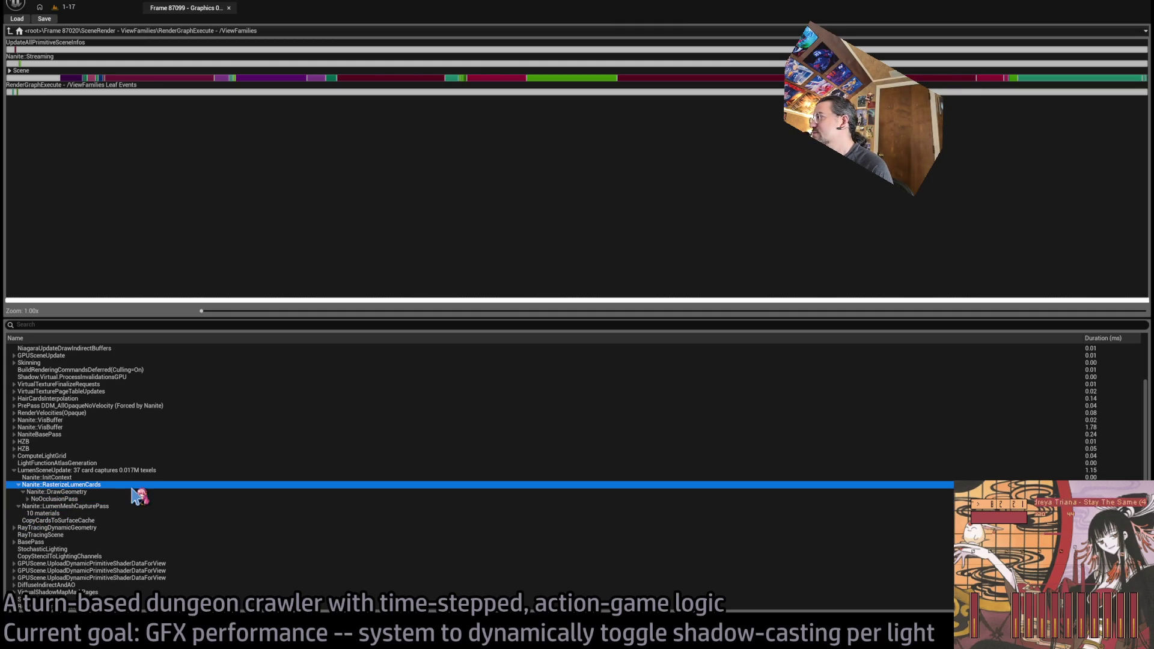
left_click(106, 507)
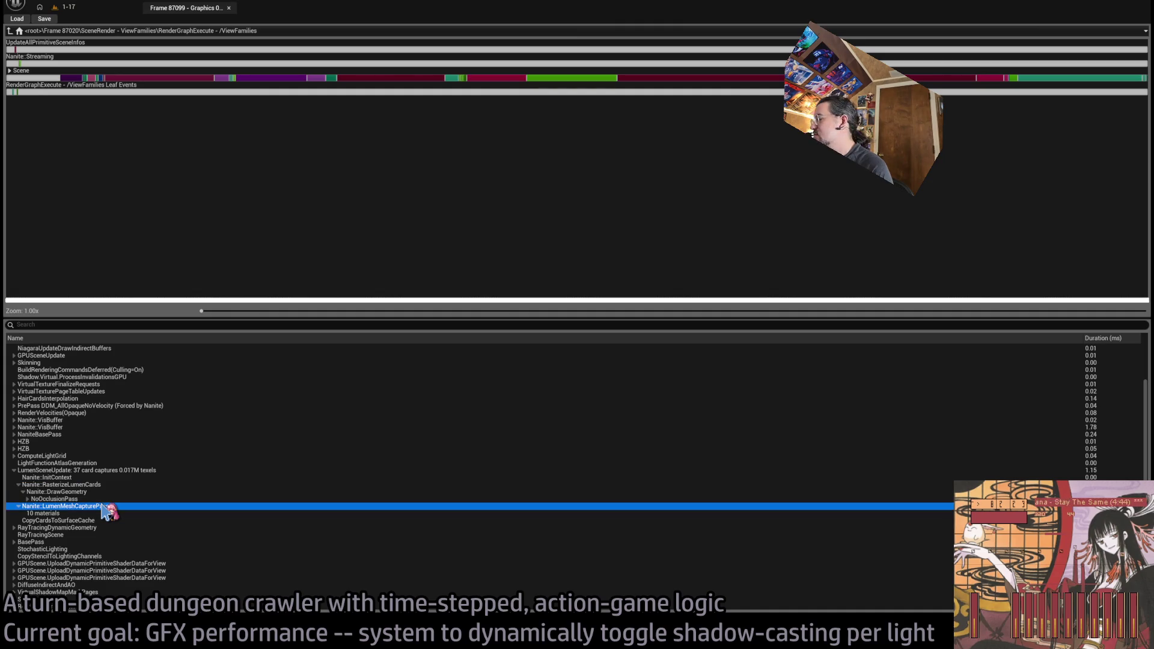
left_click(77, 515)
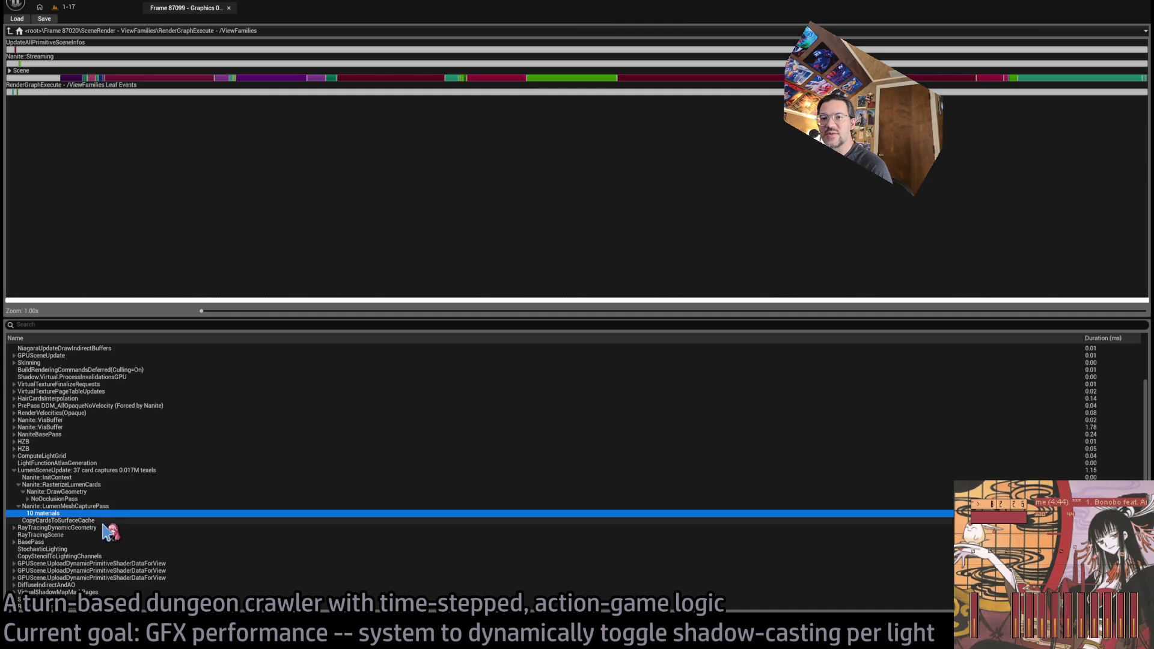
left_click(14, 471)
left_click(55, 471)
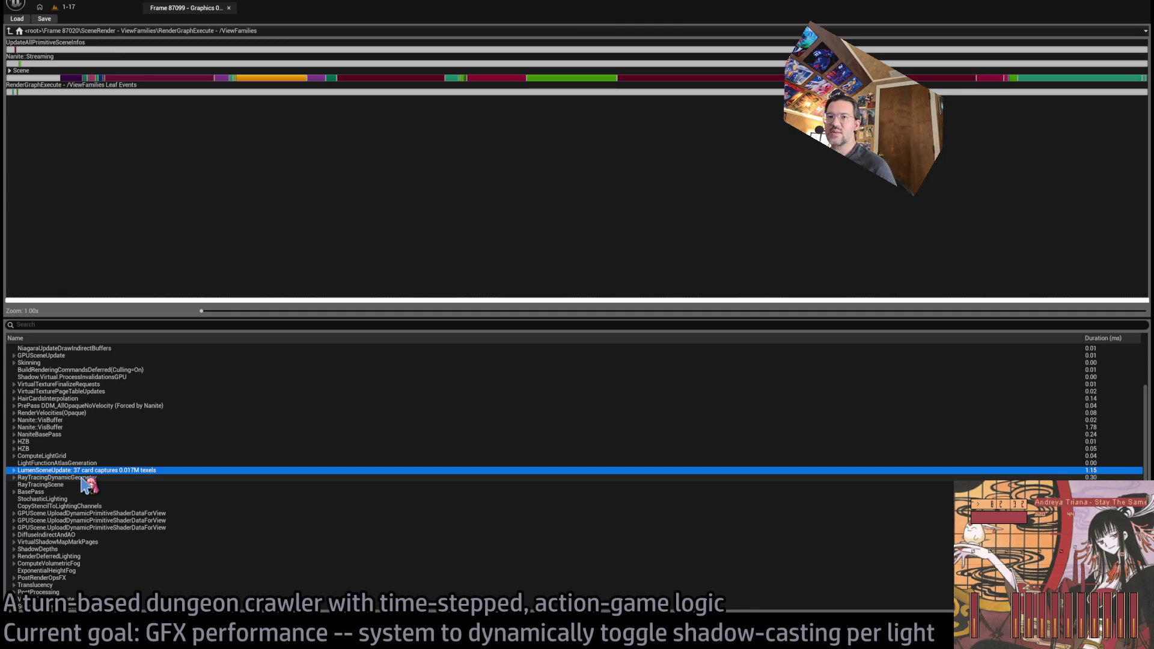
Step through Scene pass timings from RayTracingDynamicGeometry and BasePass down to VirtualShadowMapMarkPages
left_click(82, 478)
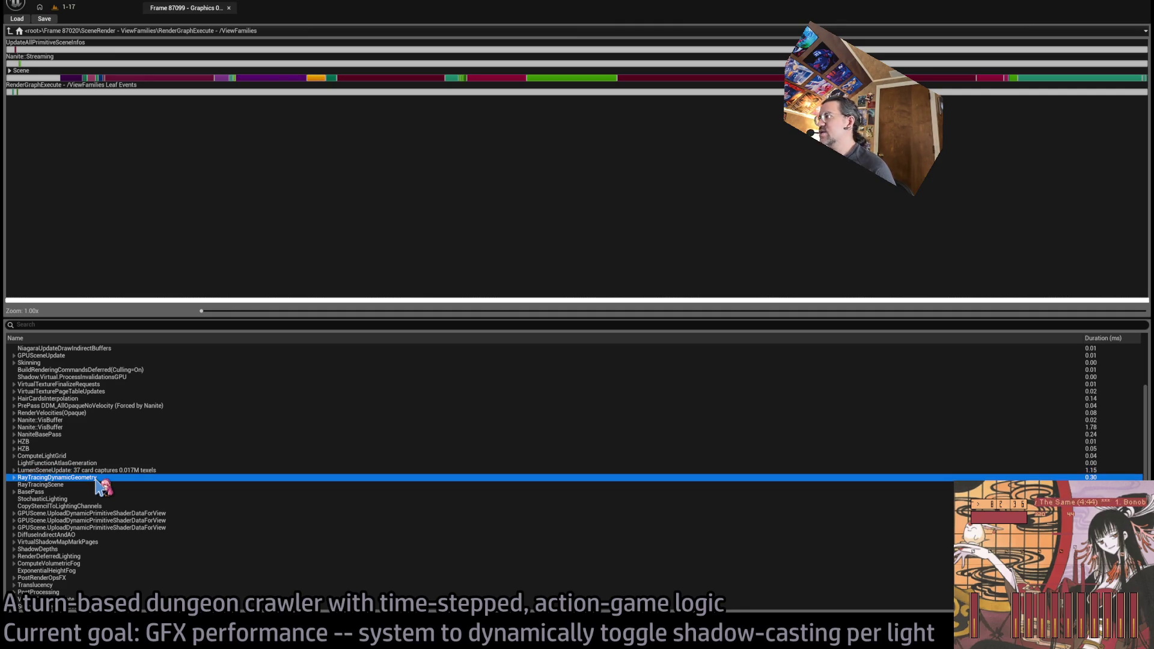
left_click(84, 485)
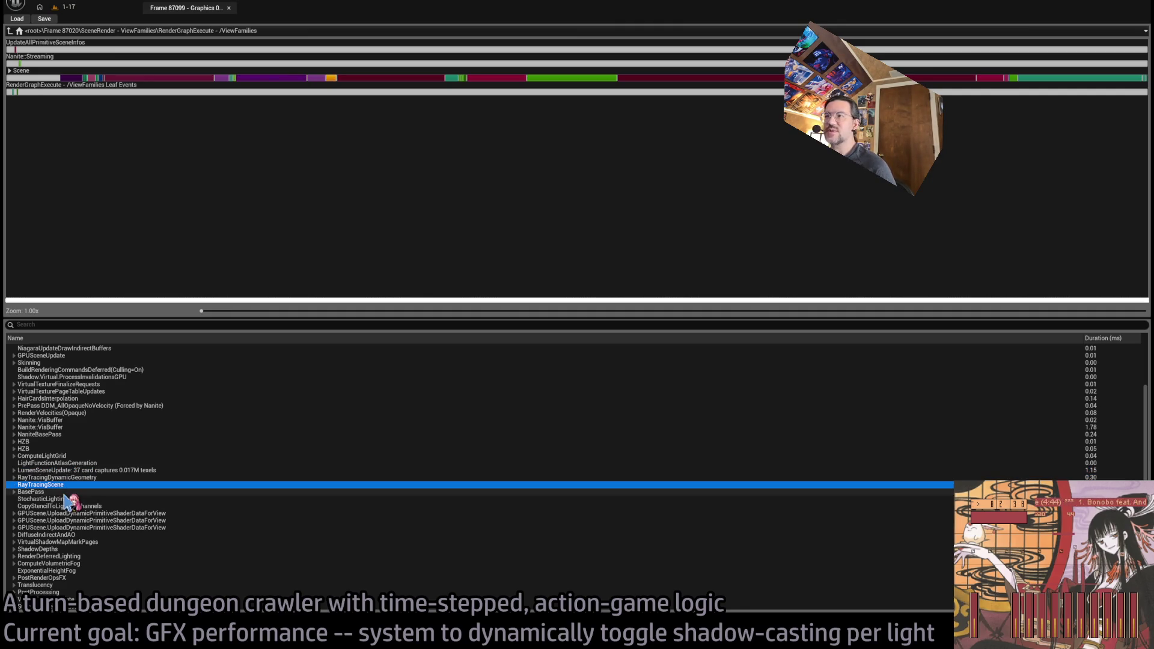
left_click(65, 492)
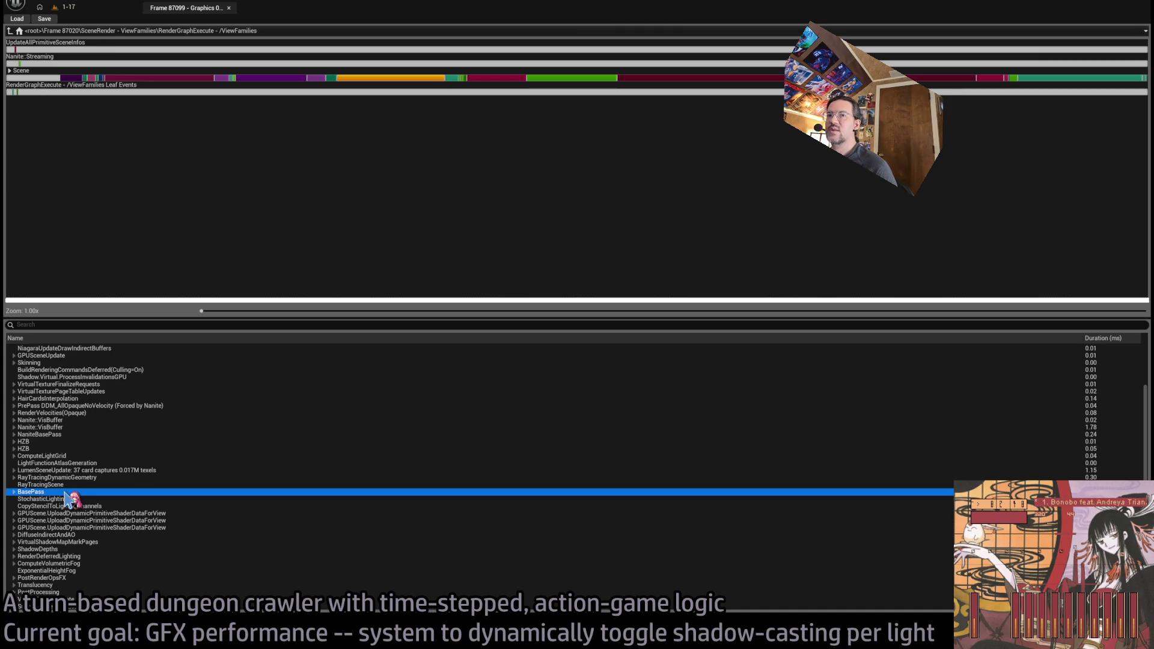
left_click(69, 499)
left_click(79, 506)
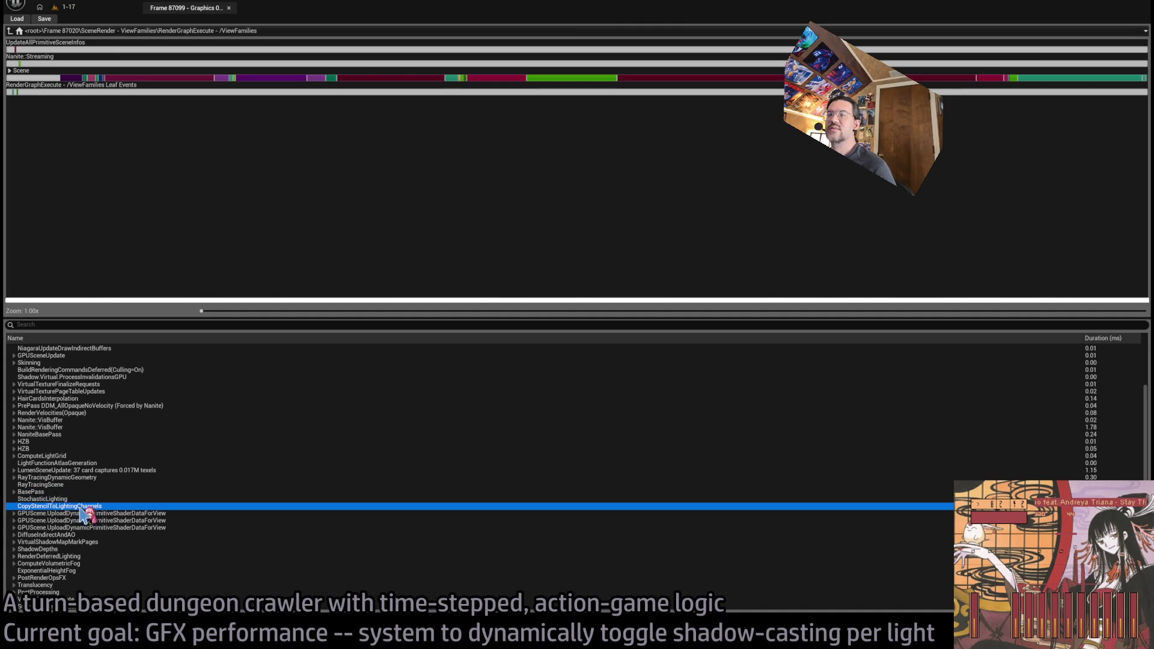
left_click(94, 515)
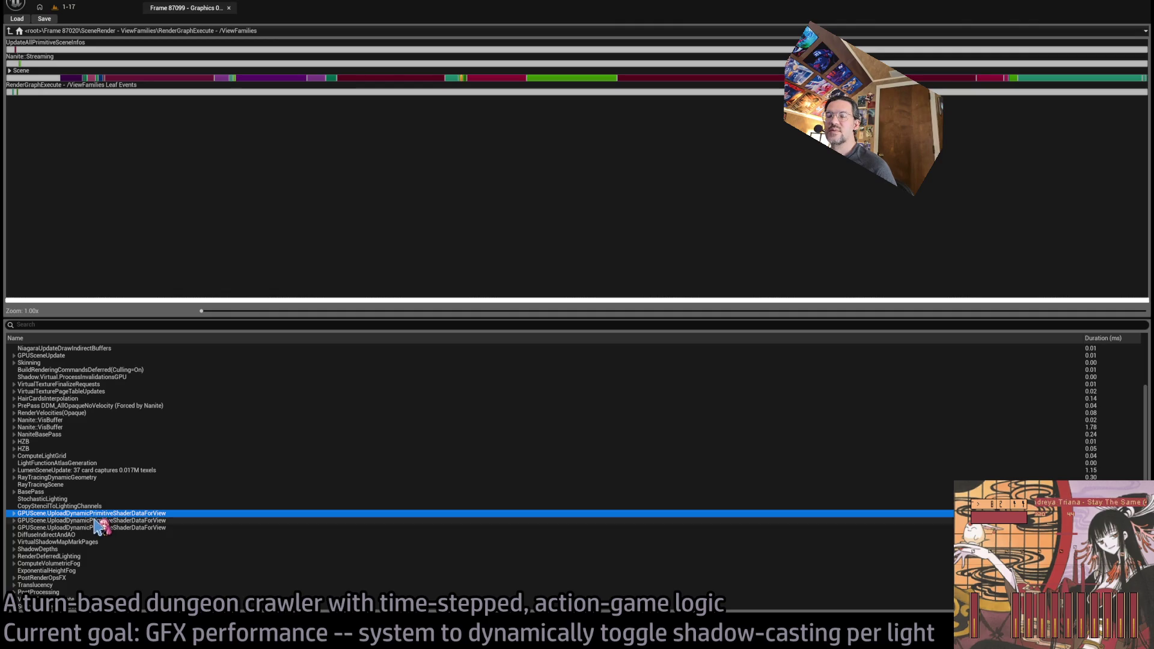
left_click(95, 521)
left_click(100, 528)
left_click(105, 536)
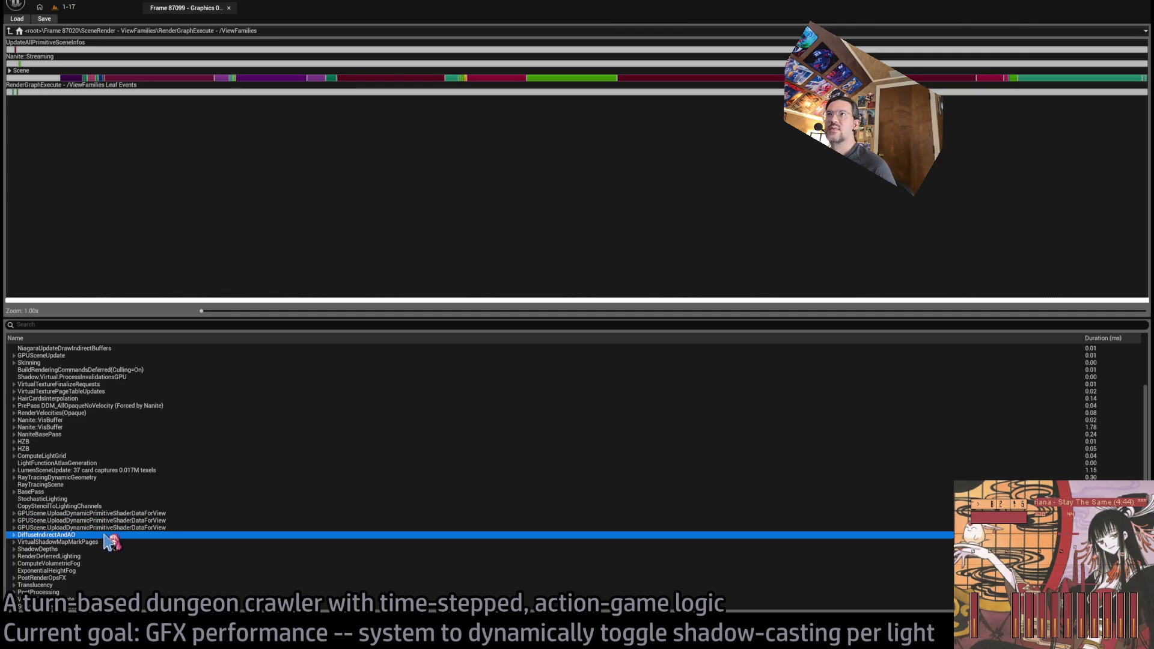
left_click(106, 542)
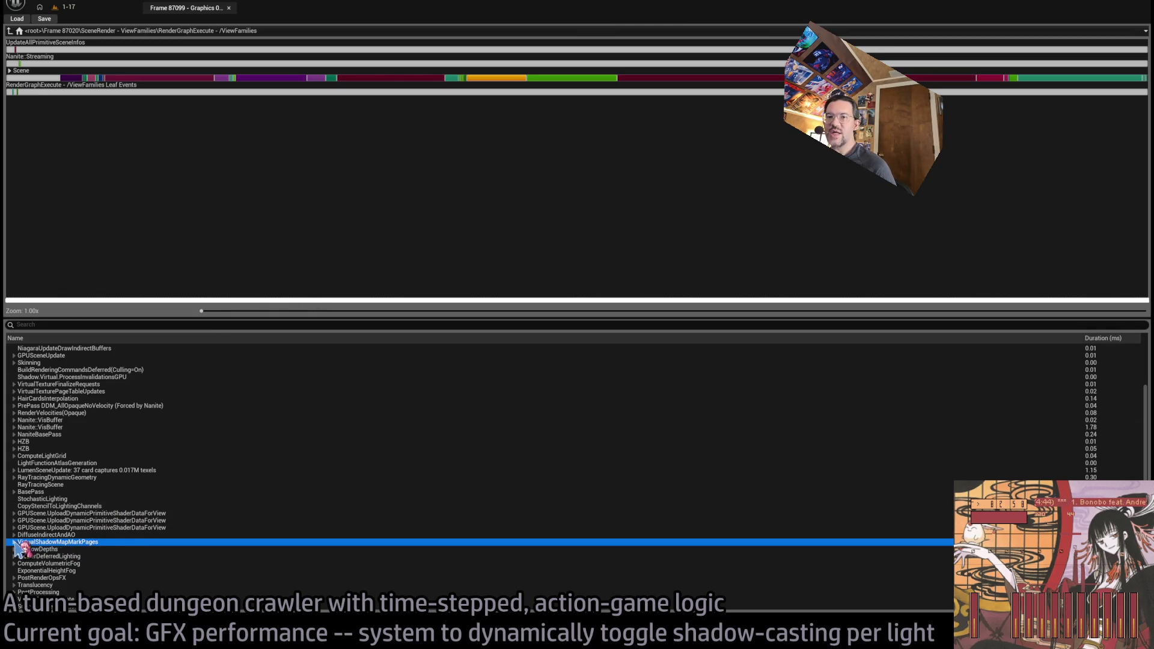
Expand VirtualShadowMapMarkPages to check BeginMarkPages, then collapse it and inspect ShadowDepths
left_click(14, 542)
left_click(19, 542)
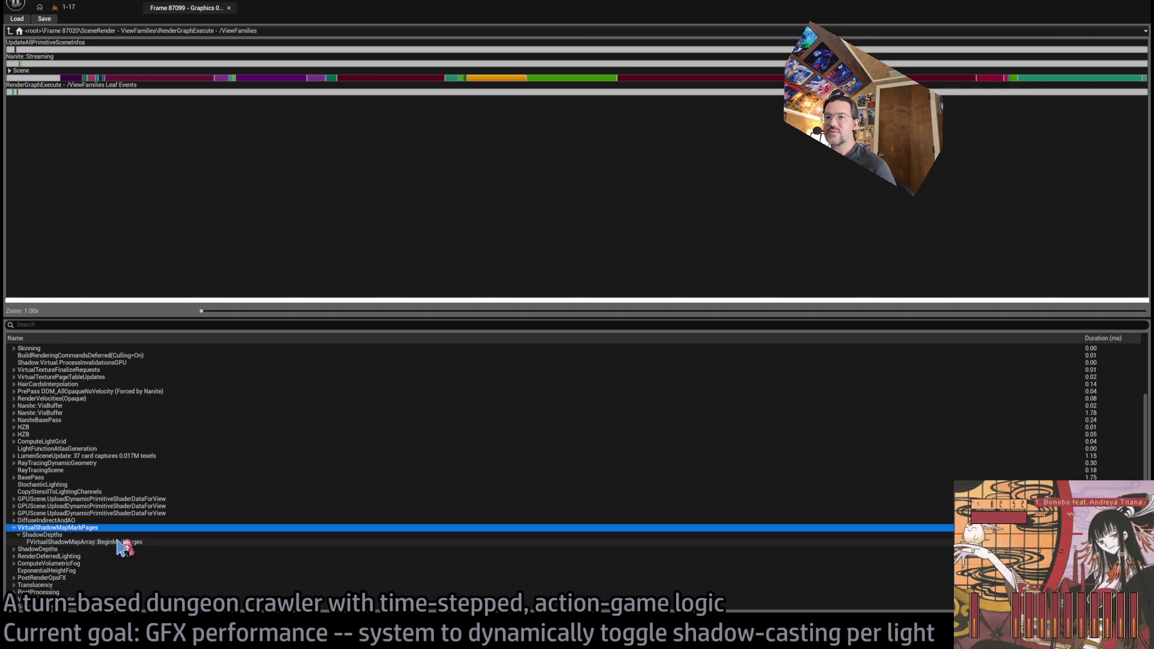
left_click(123, 542)
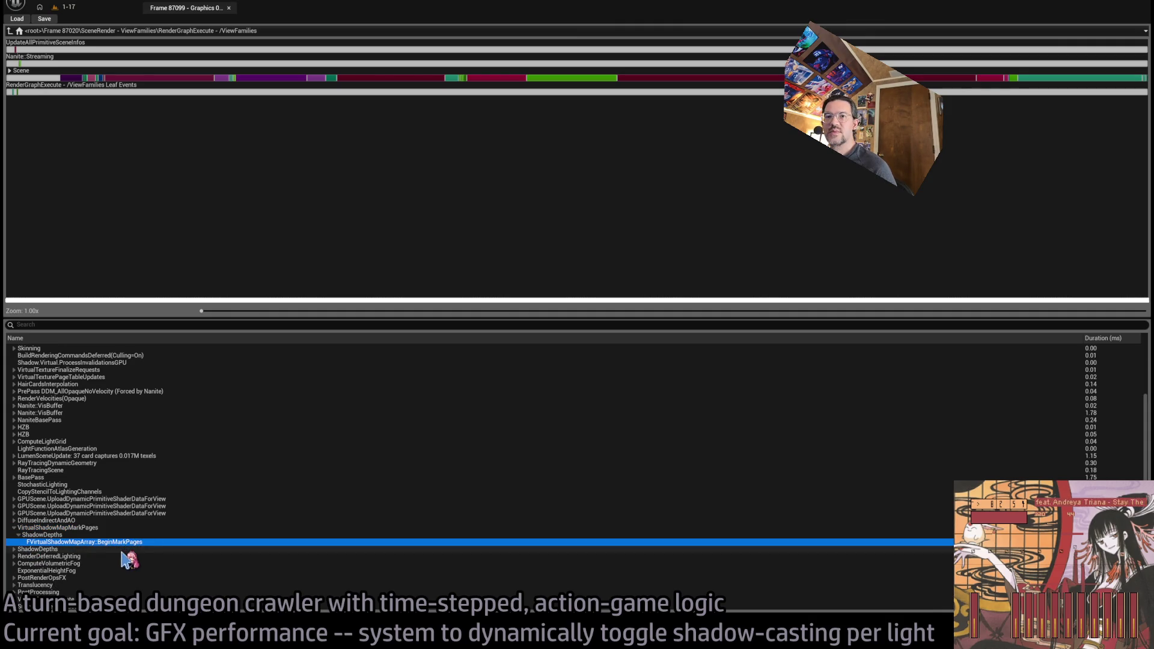
left_click(54, 528)
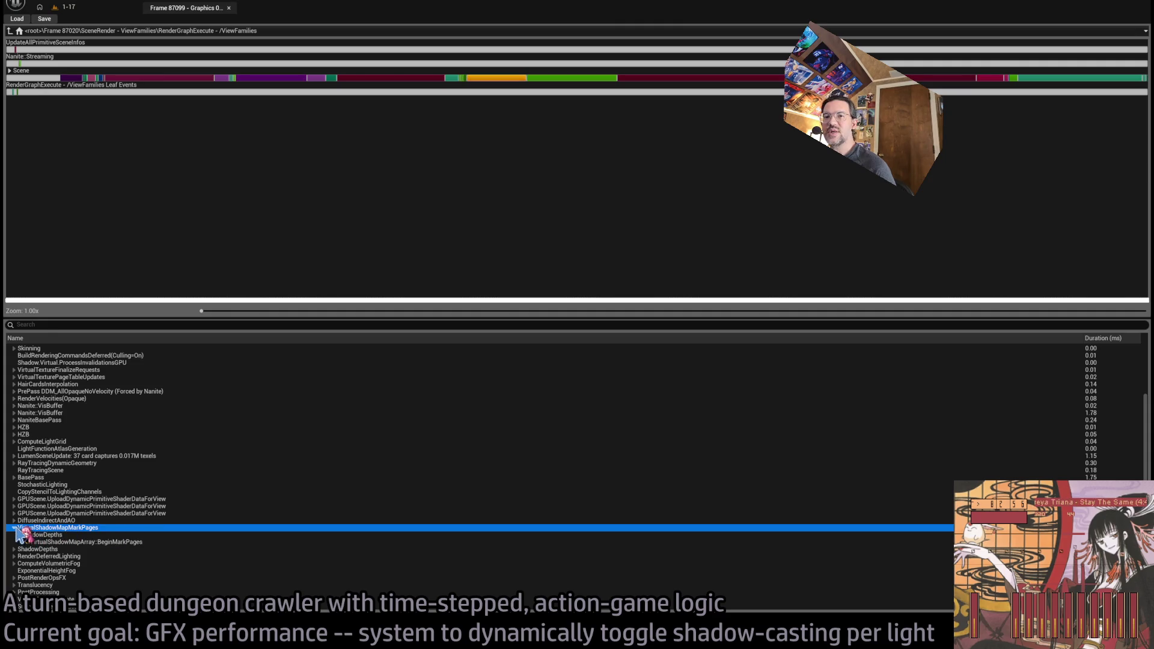
left_click(15, 528)
left_click(33, 549)
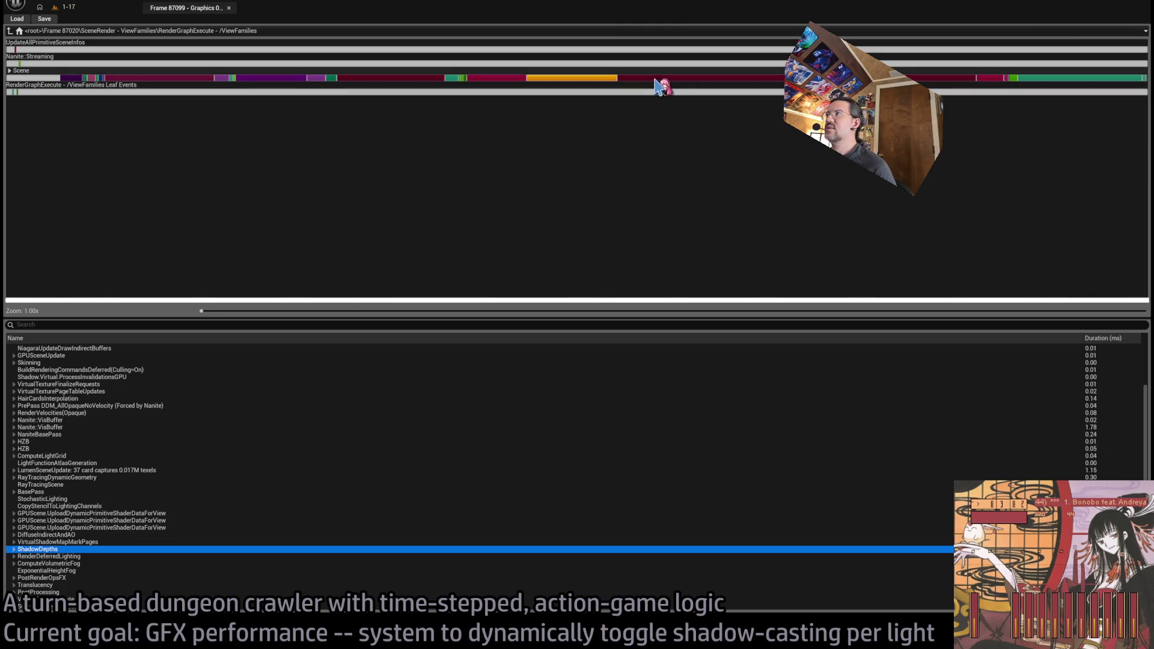
Expand RenderDeferredLighting and inspect its Lights, SubsurfaceScattering and TranslucencyLightingVolume passes
left_click(657, 78)
double_click(36, 557)
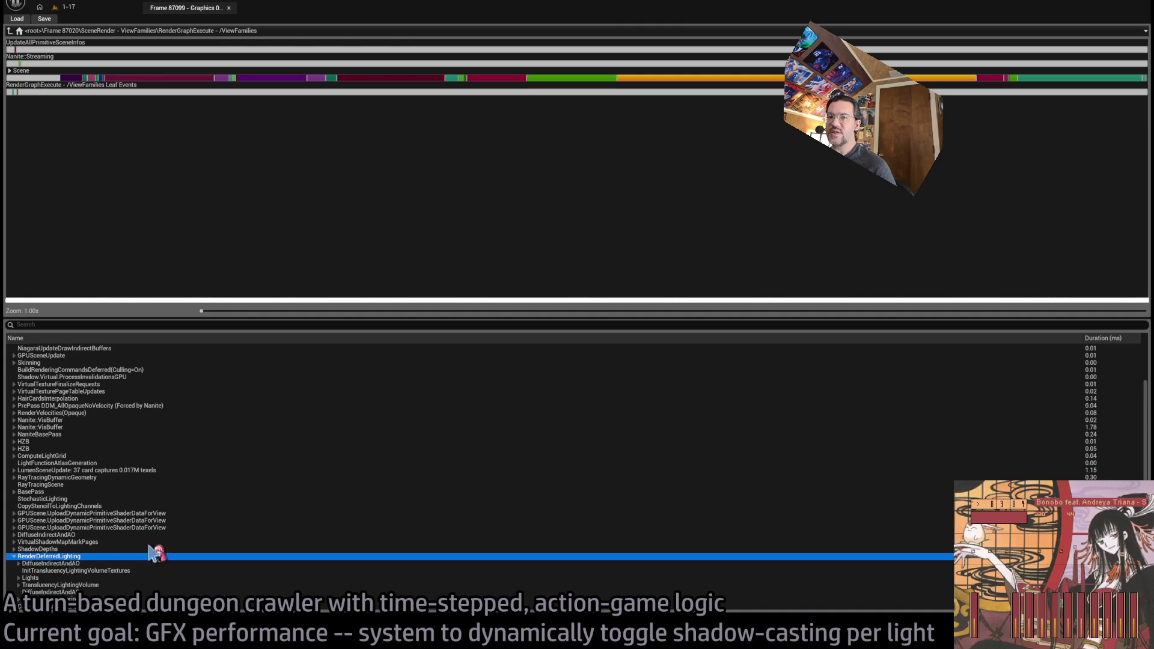
left_click(66, 536)
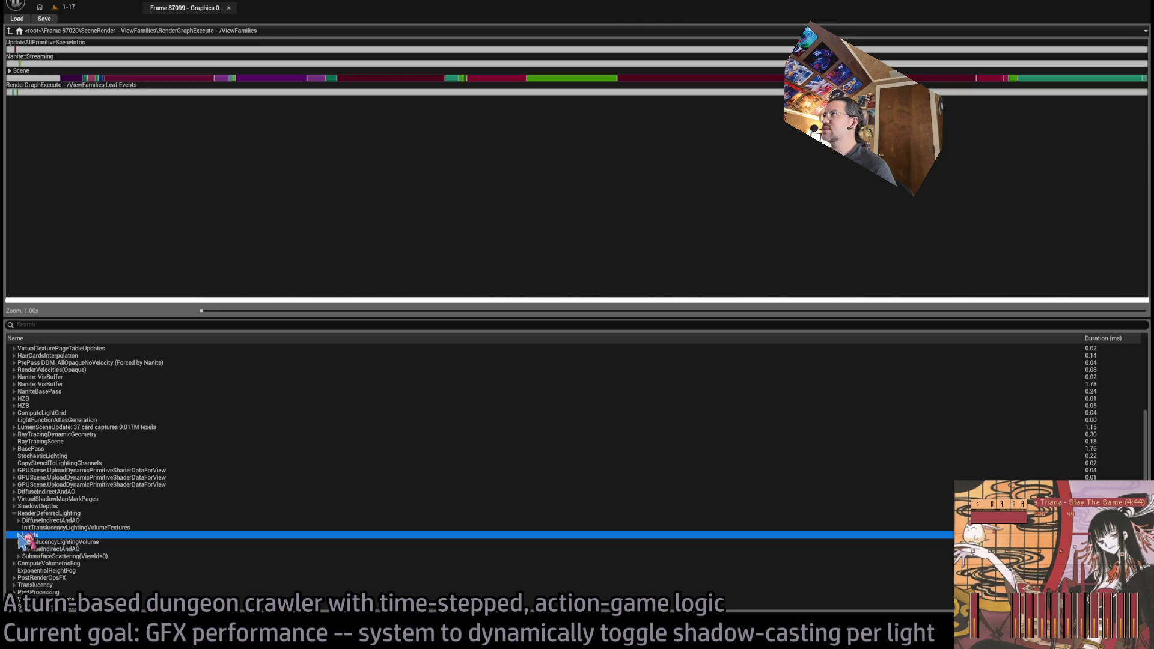
left_click(680, 78)
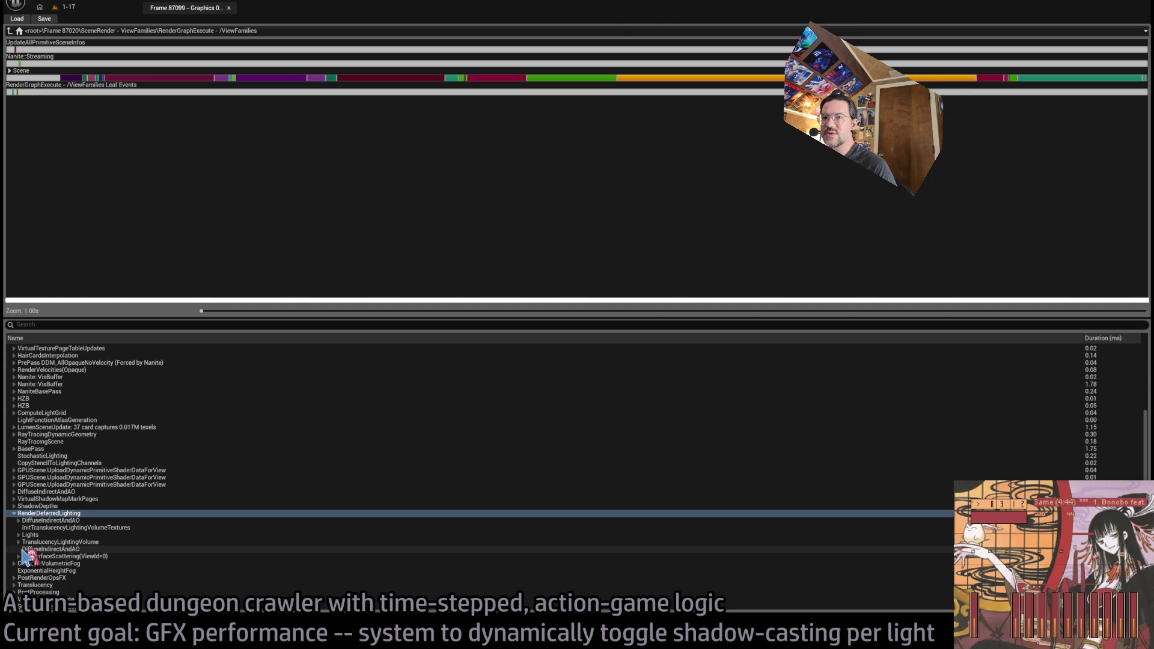
left_click(19, 557)
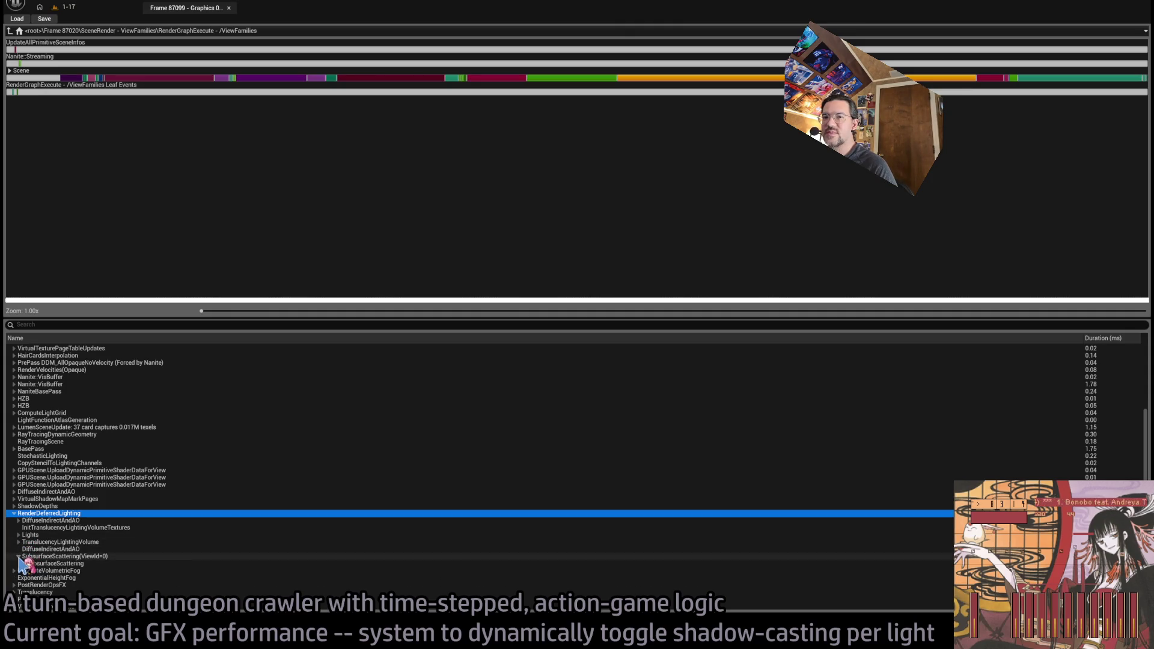
left_click(19, 557)
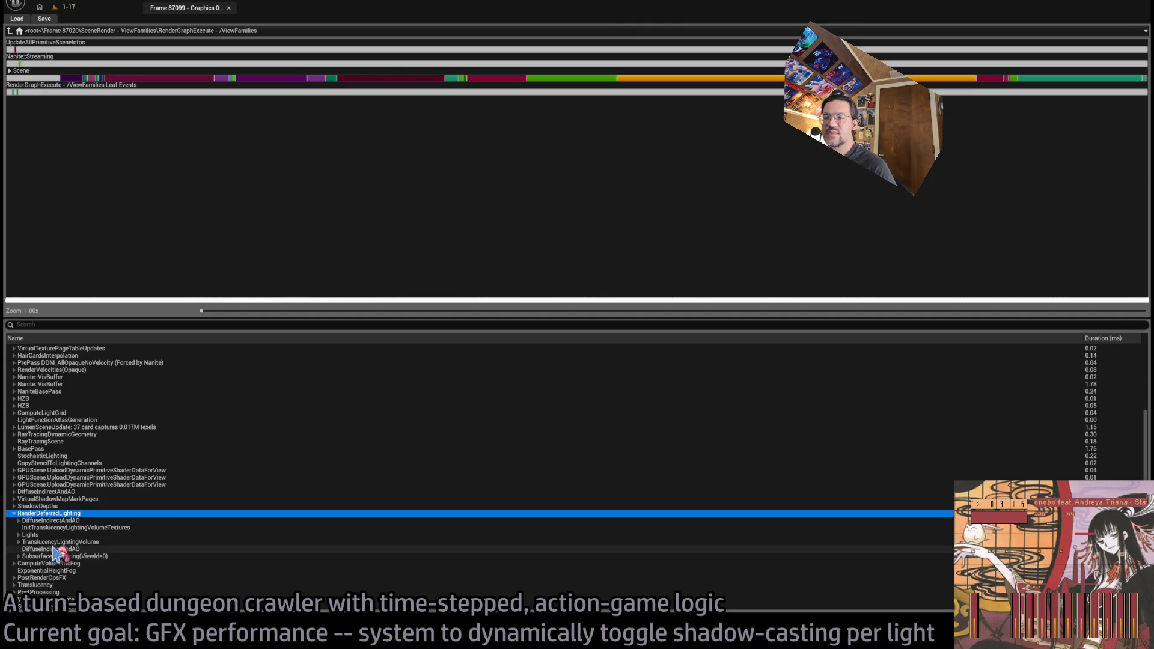
left_click(54, 543)
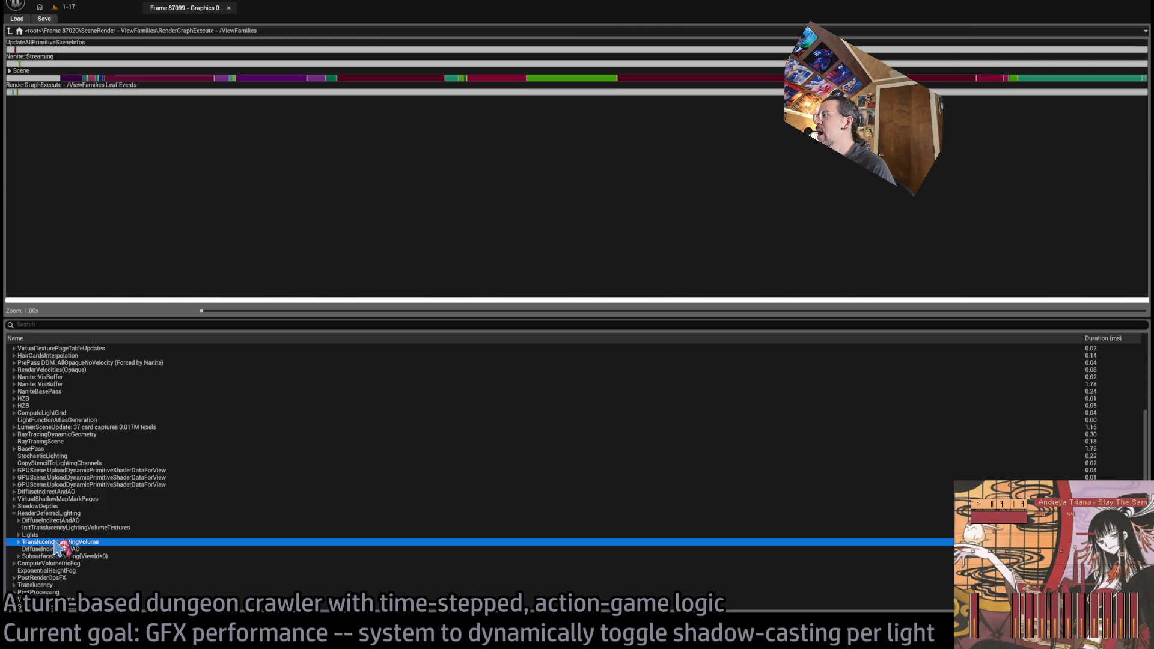
Expand Lights and DirectLighting to read VirtualShadowMapProjectionMaskBits, then collapse RenderDeferredLighting
key("Up")
left_click(18, 535)
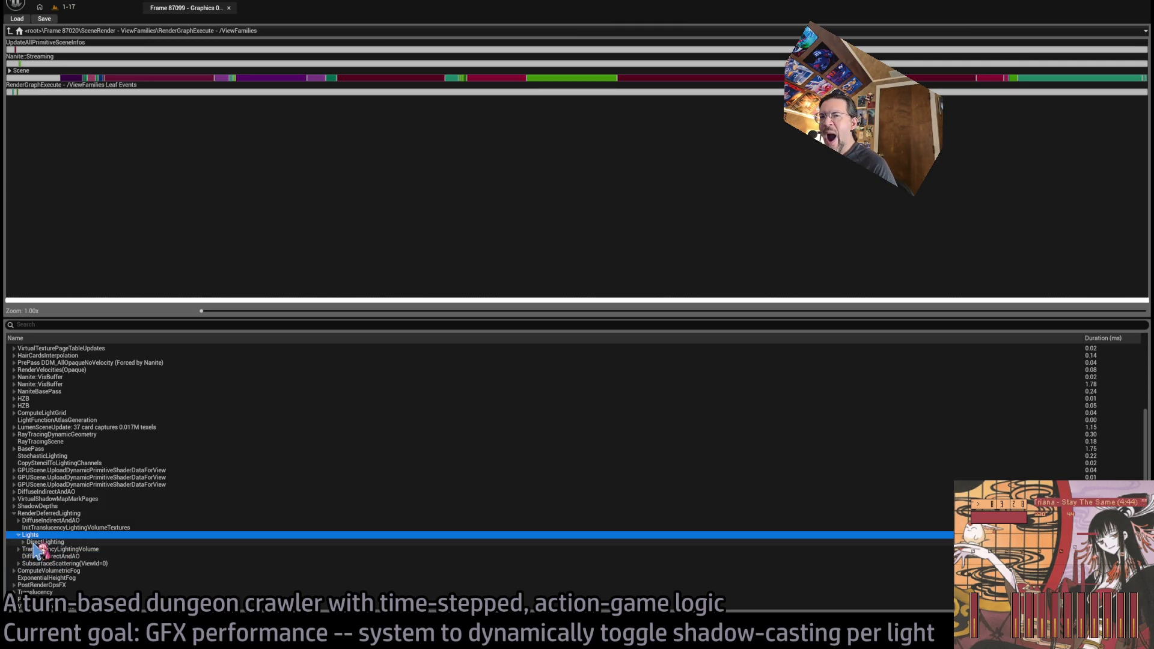
double_click(41, 543)
left_click(84, 551)
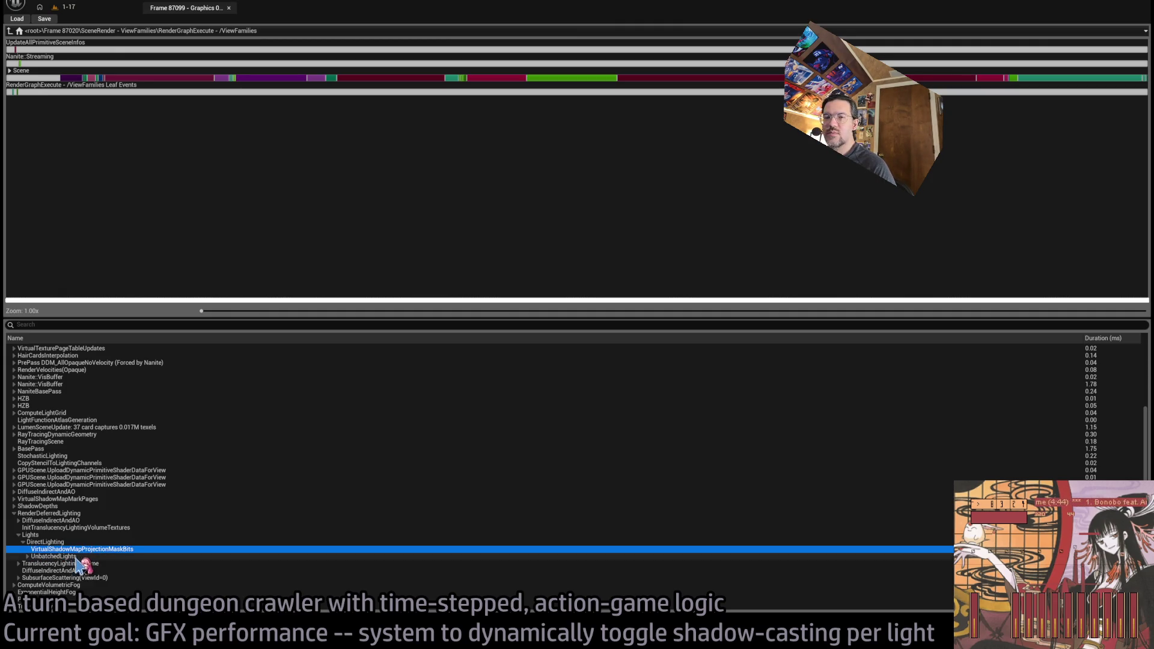
left_click(39, 515)
left_click(17, 518)
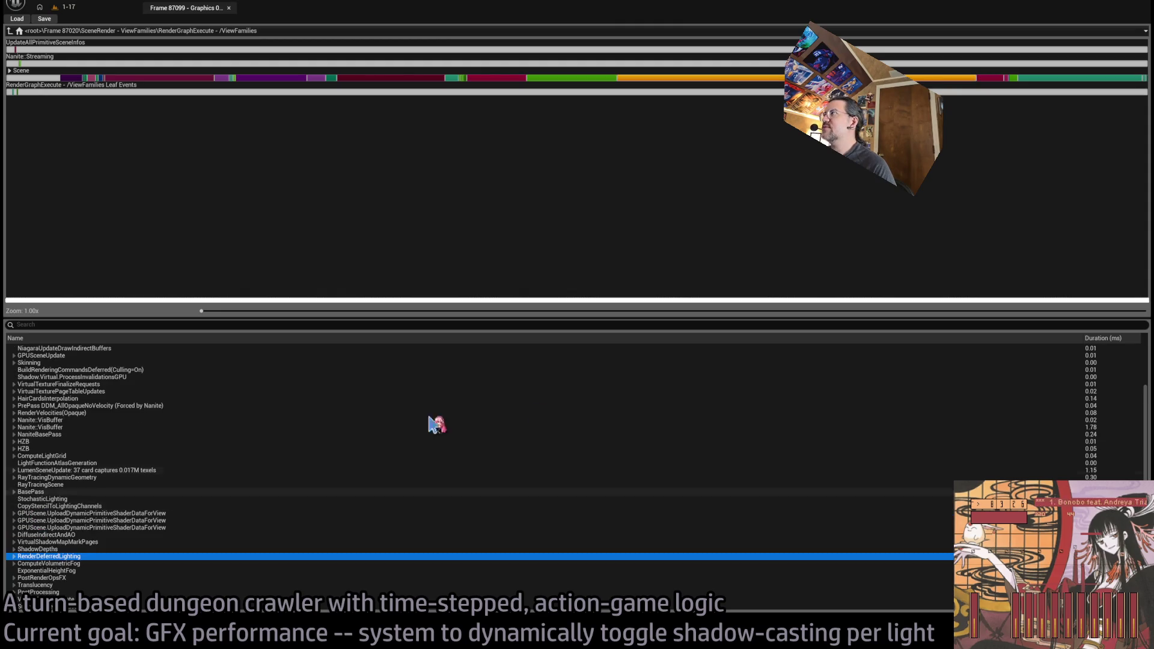
Expand PostProcessing and read its sub-pass timings, including the ThirdParty FXeSSUpscaler pass
left_click(1053, 80)
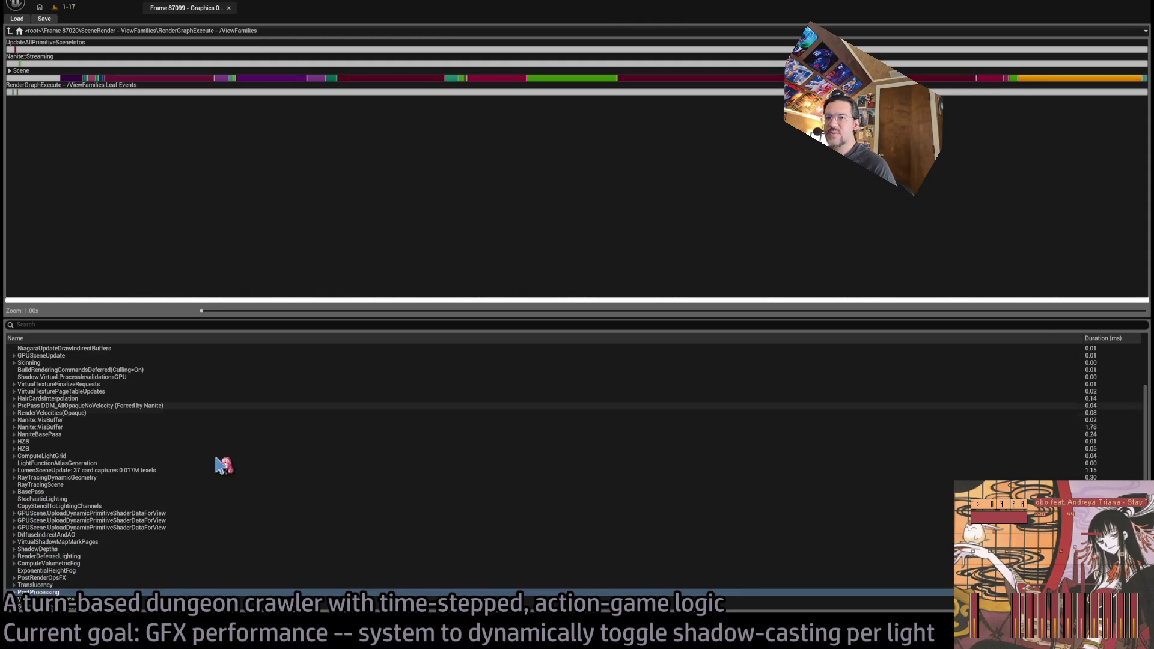
left_click(14, 592)
scroll(145, 538, "down", 3)
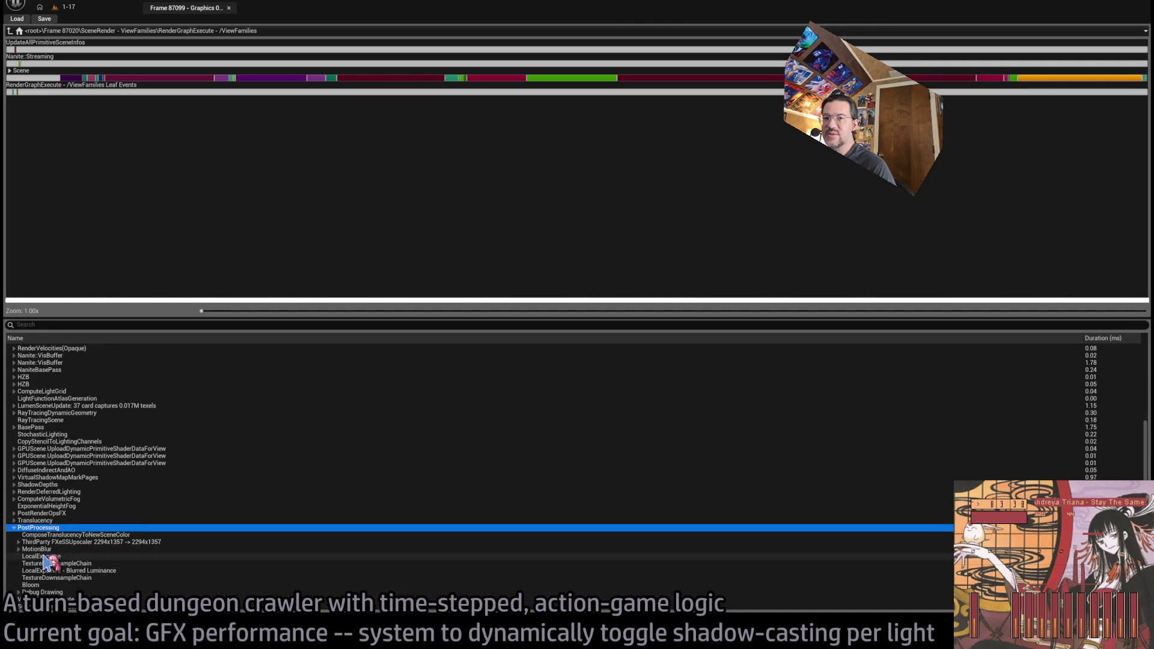
left_click(70, 543)
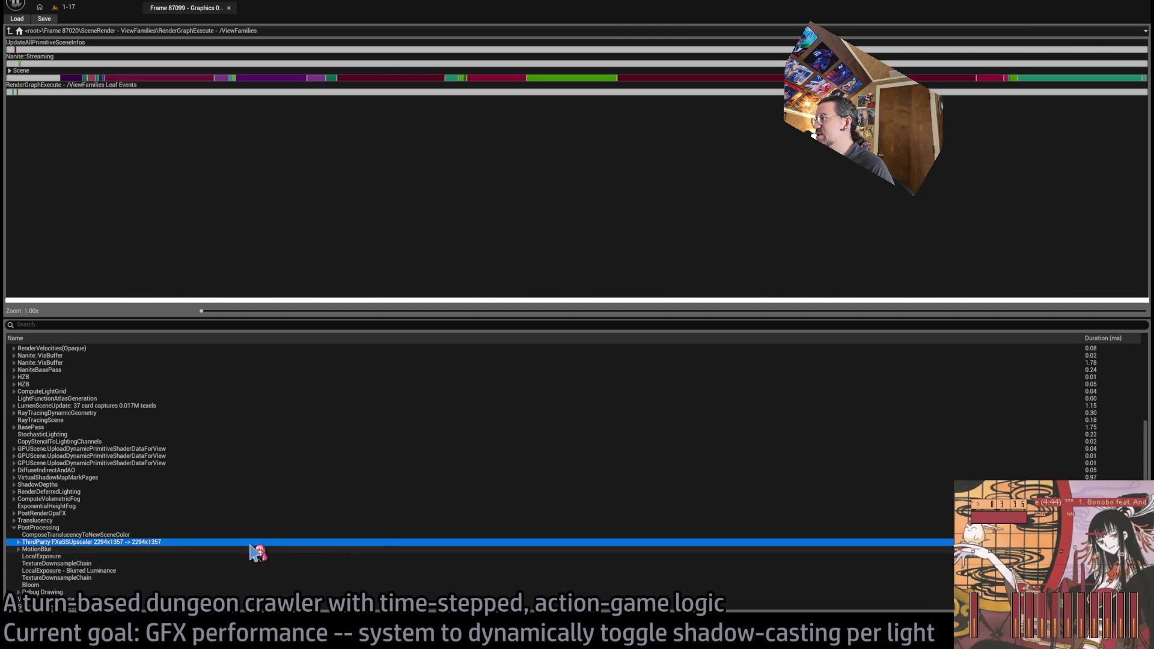
left_click(202, 529)
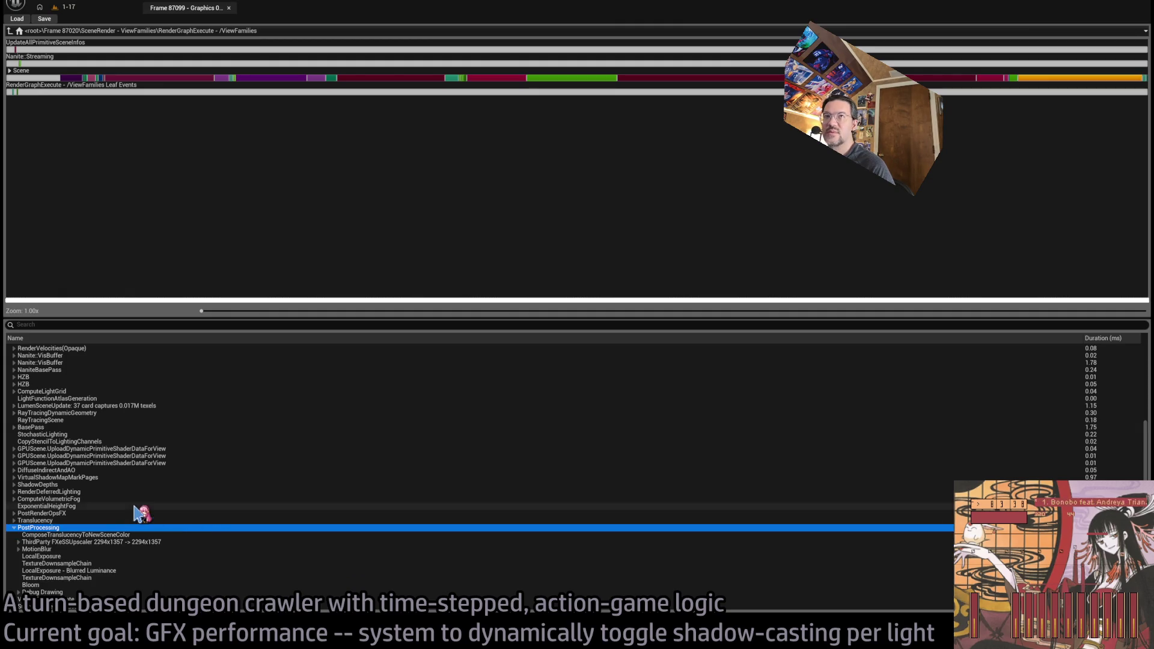
key("alt+Tab")
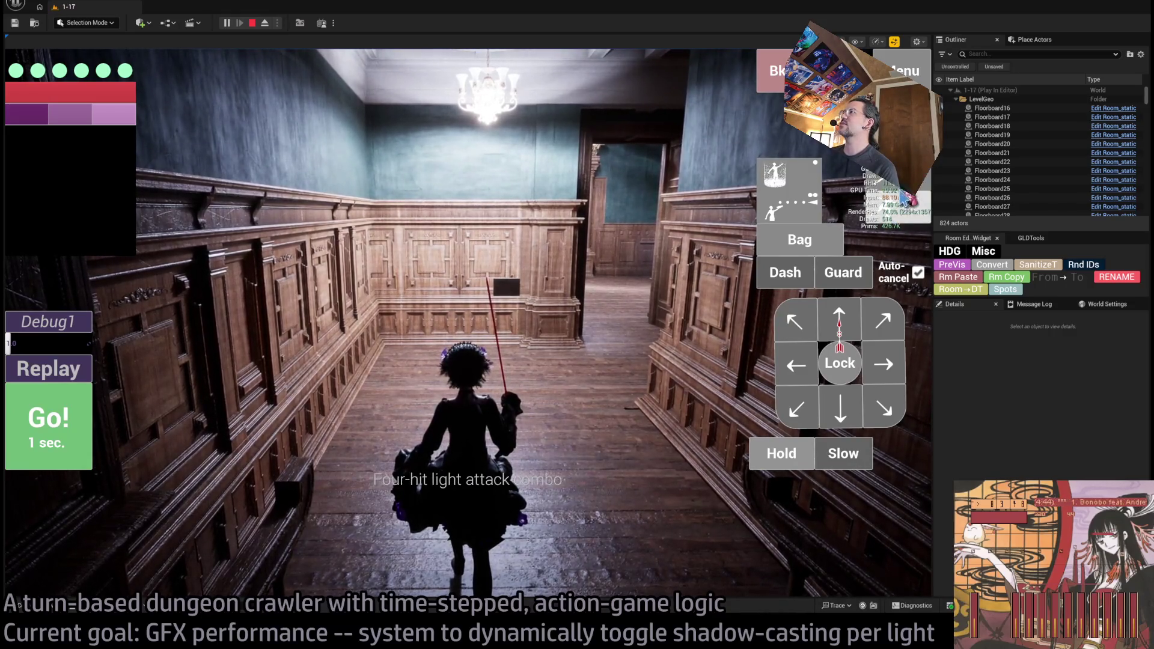
Open the in-game graphics settings and compare 900p, 1440p and 4K internal resolutions
left_click(902, 70)
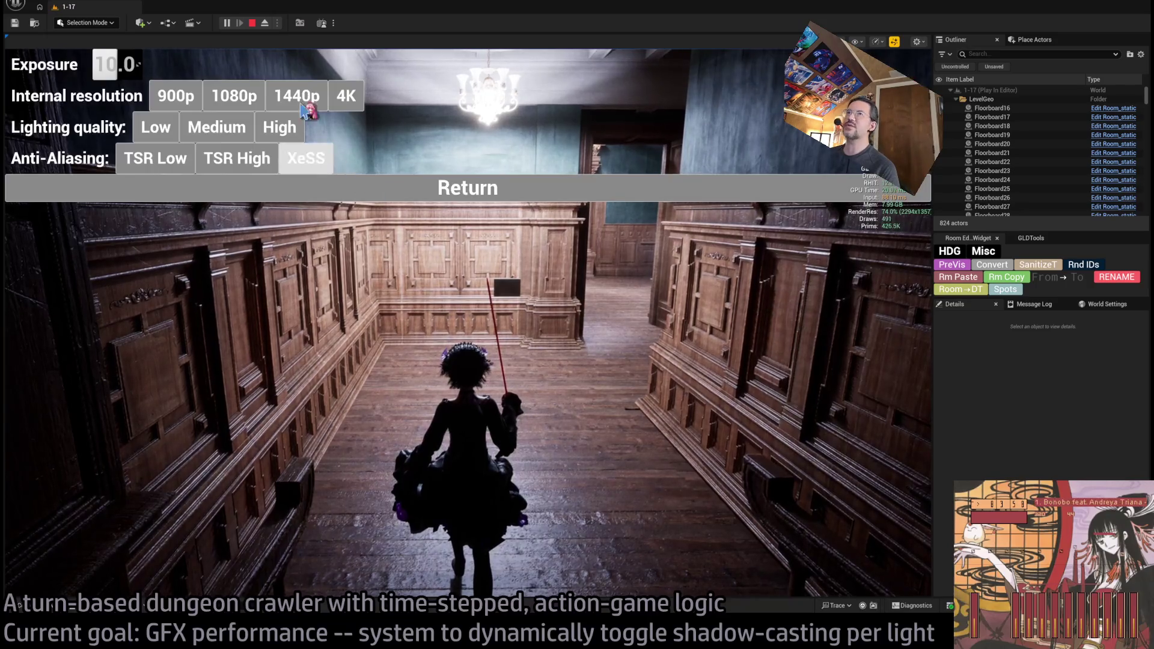
left_click(184, 102)
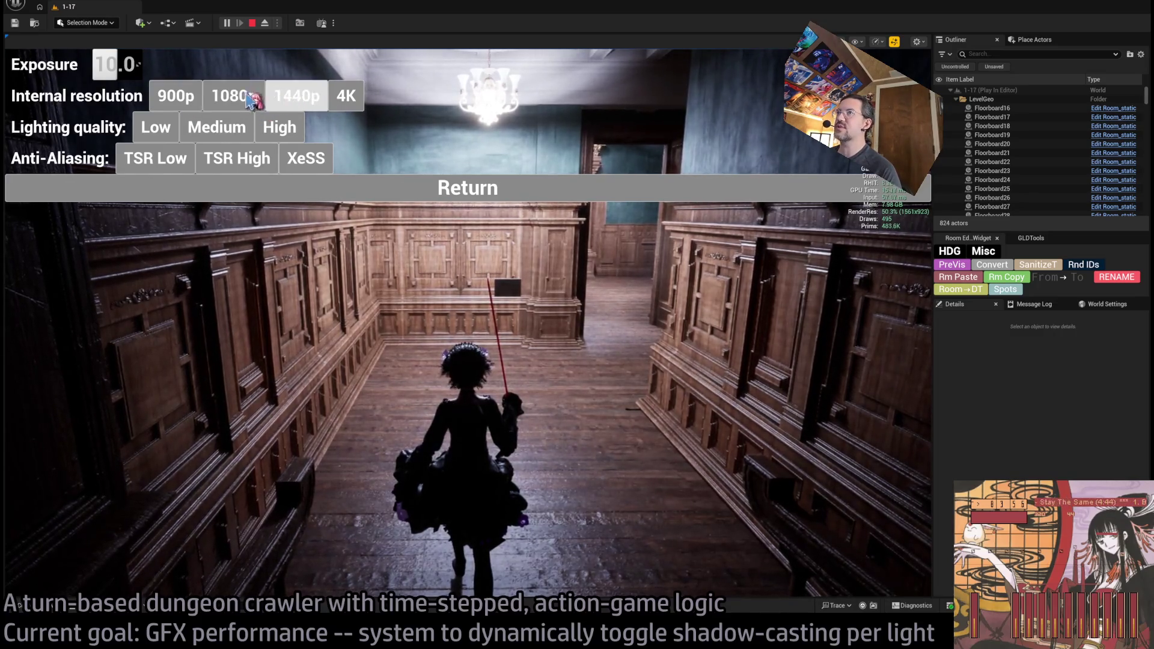
left_click(315, 99)
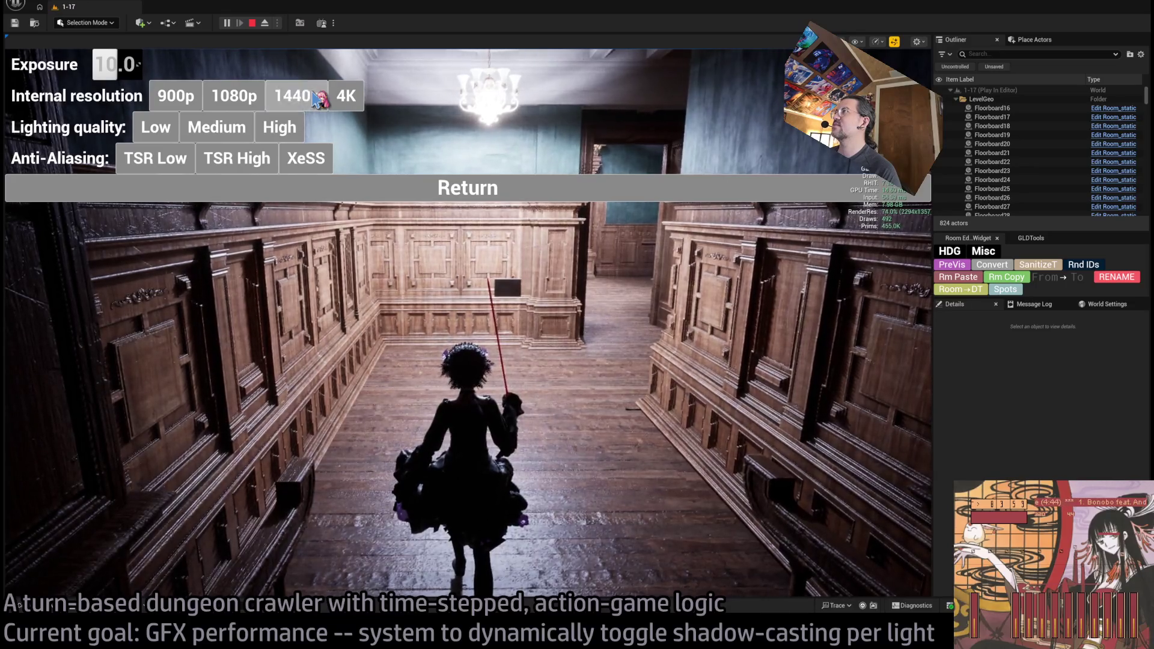
left_click(192, 105)
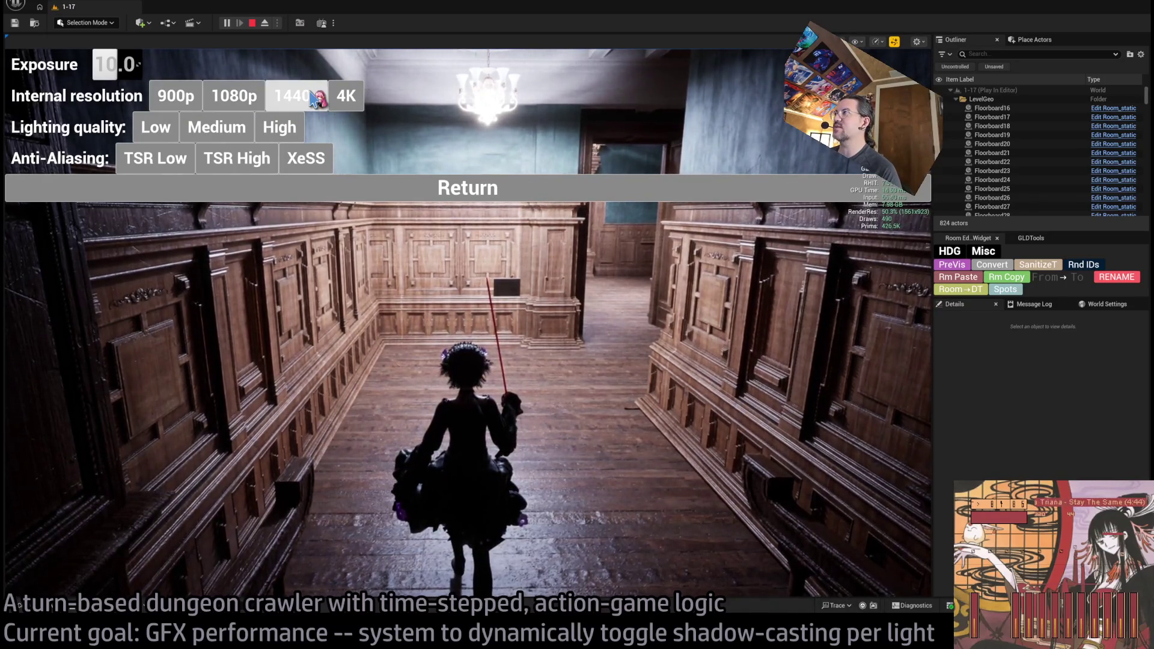
left_click(295, 107)
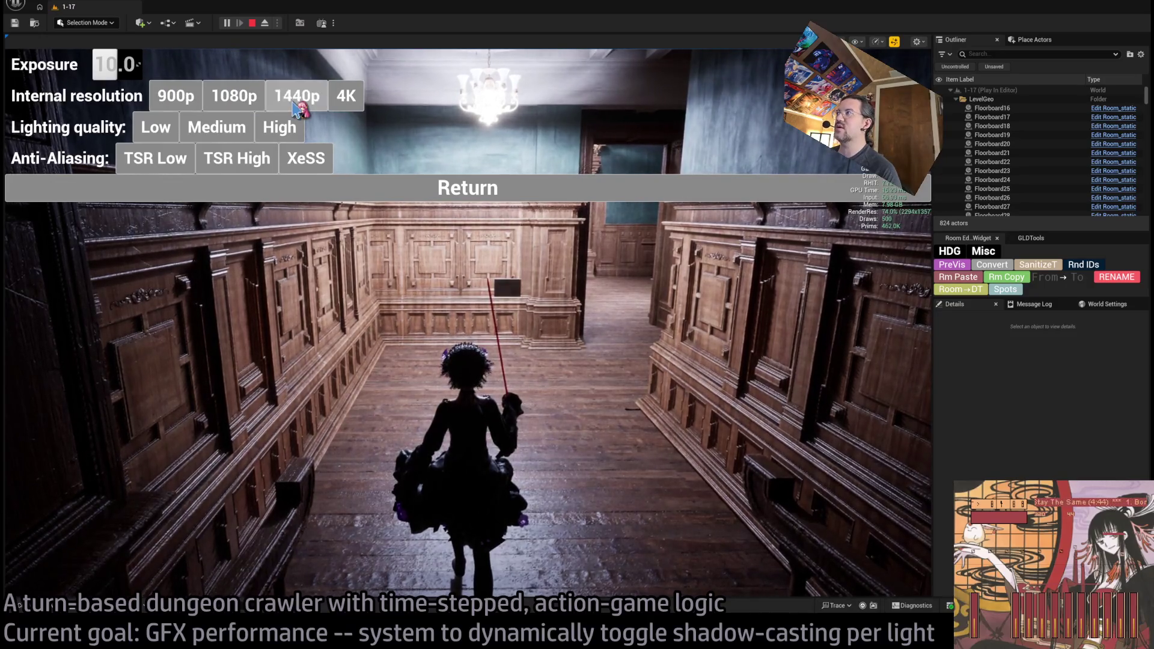
left_click(346, 102)
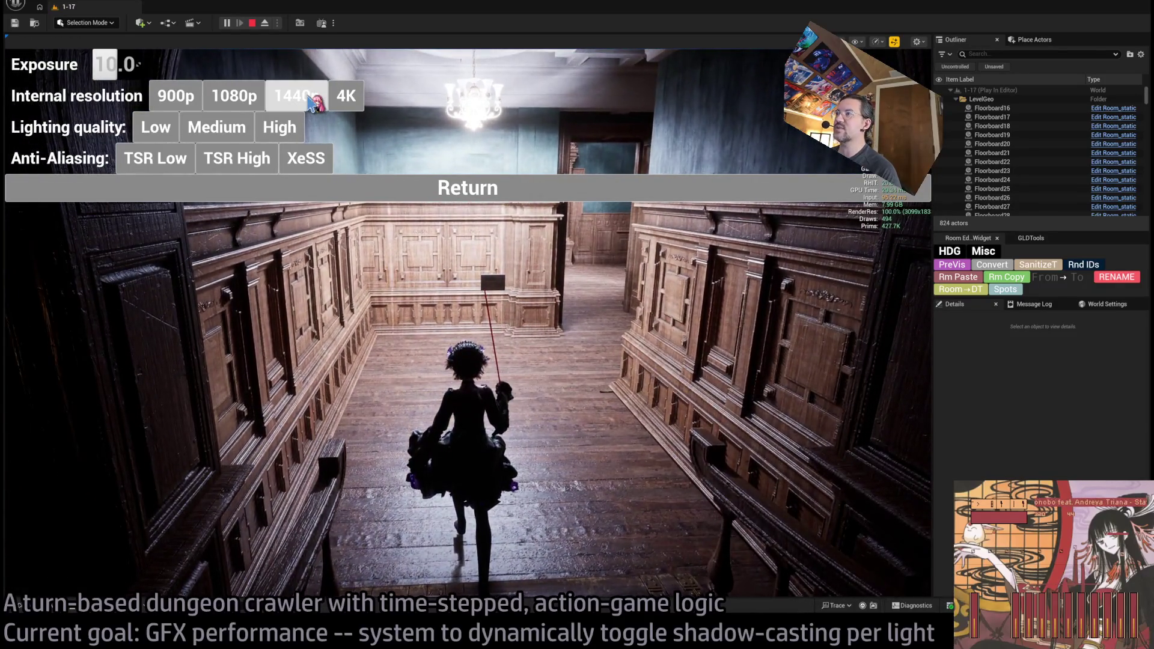
Cycle through 1440p, 1080p and 4K again, settling the internal resolution on 1440p
left_click(310, 104)
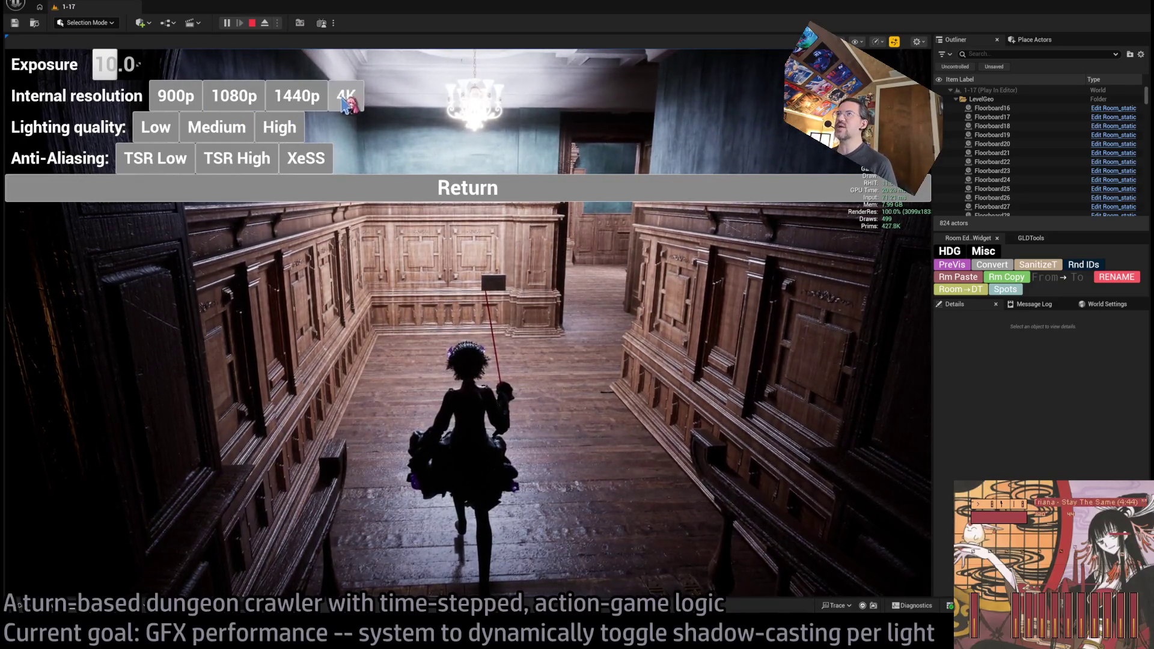
left_click(311, 103)
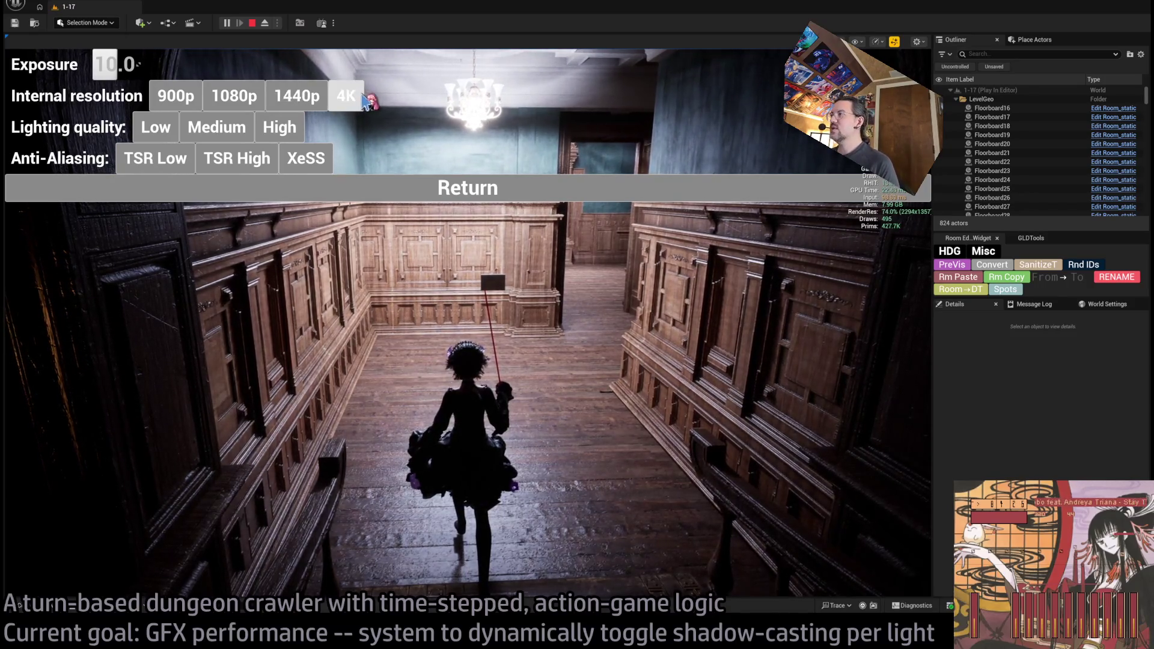
left_click(303, 108)
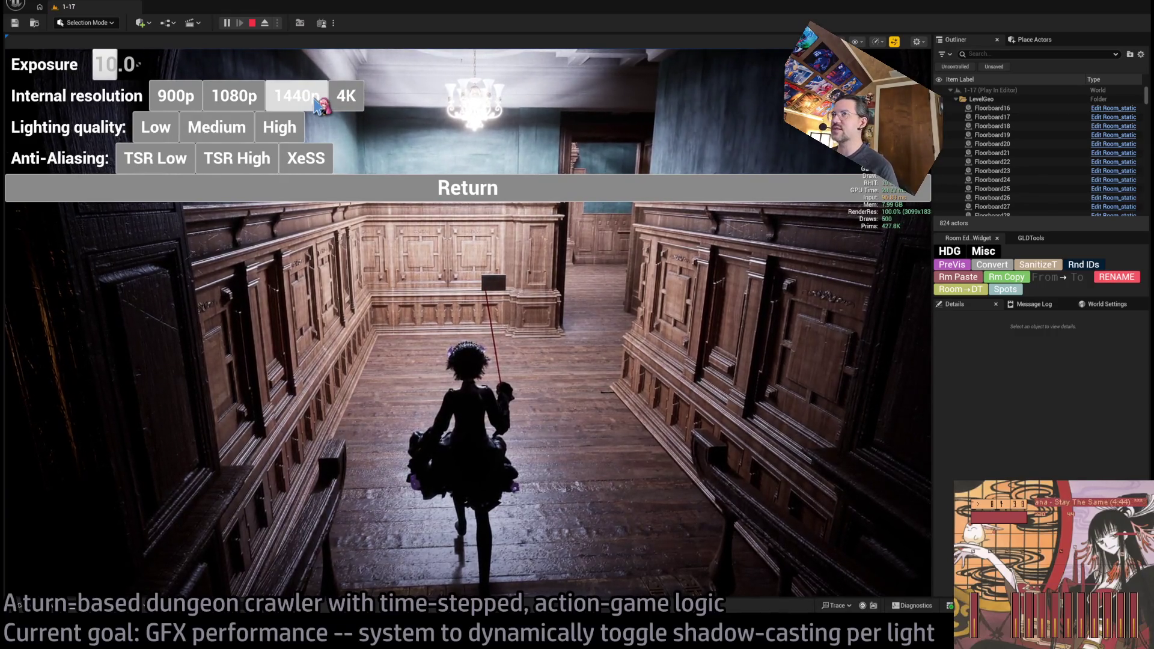
left_click(306, 108)
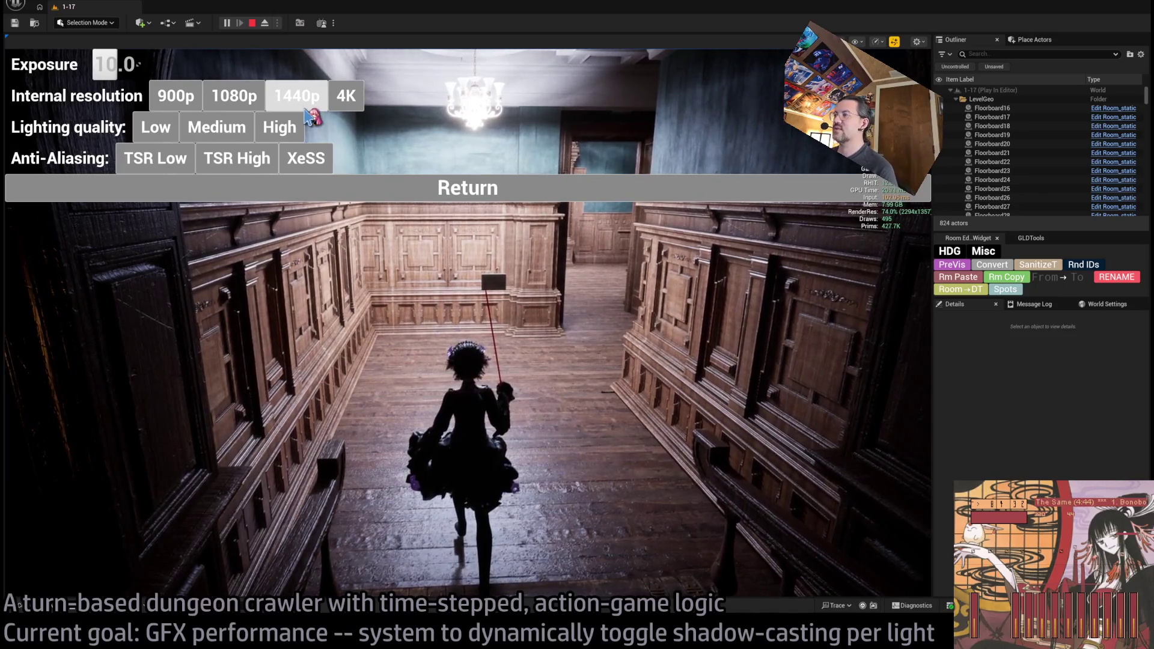
left_click(250, 101)
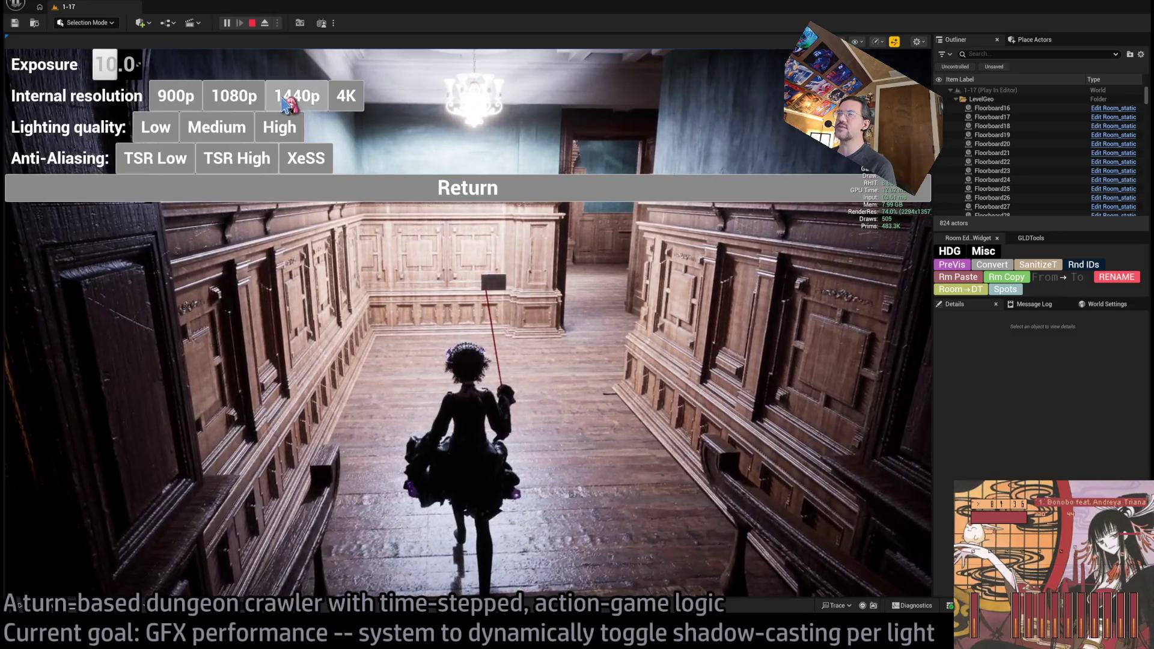
left_click(297, 99)
left_click(355, 101)
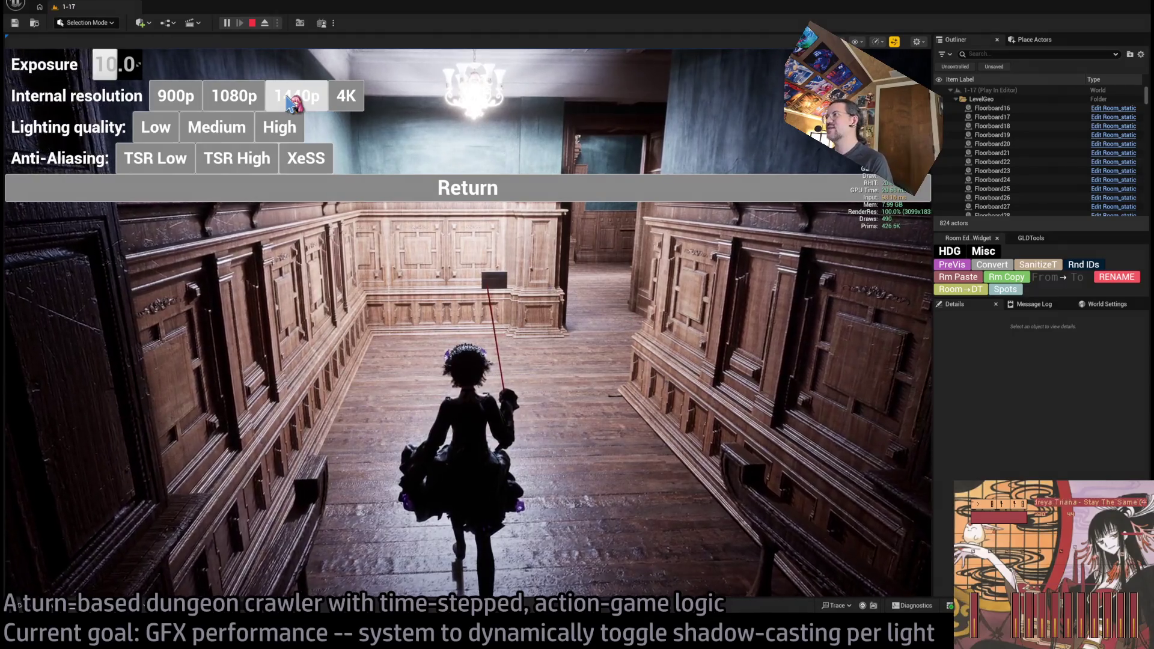
left_click(288, 98)
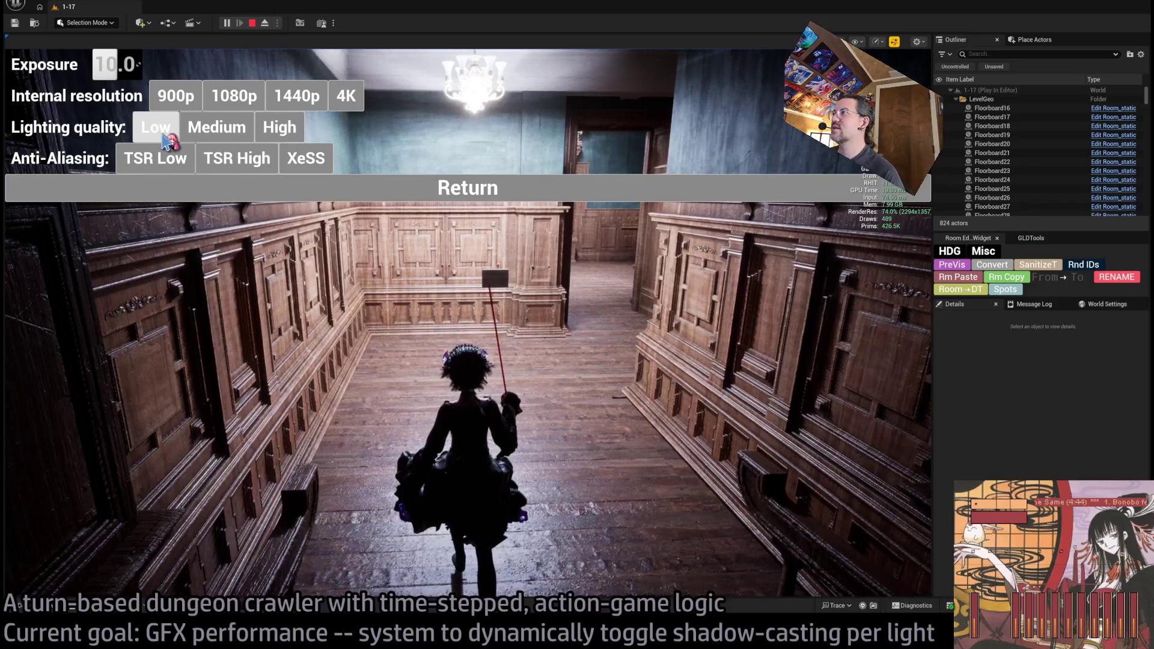
Compare Medium and High lighting quality, then walk the character forward down the hall
left_click(233, 129)
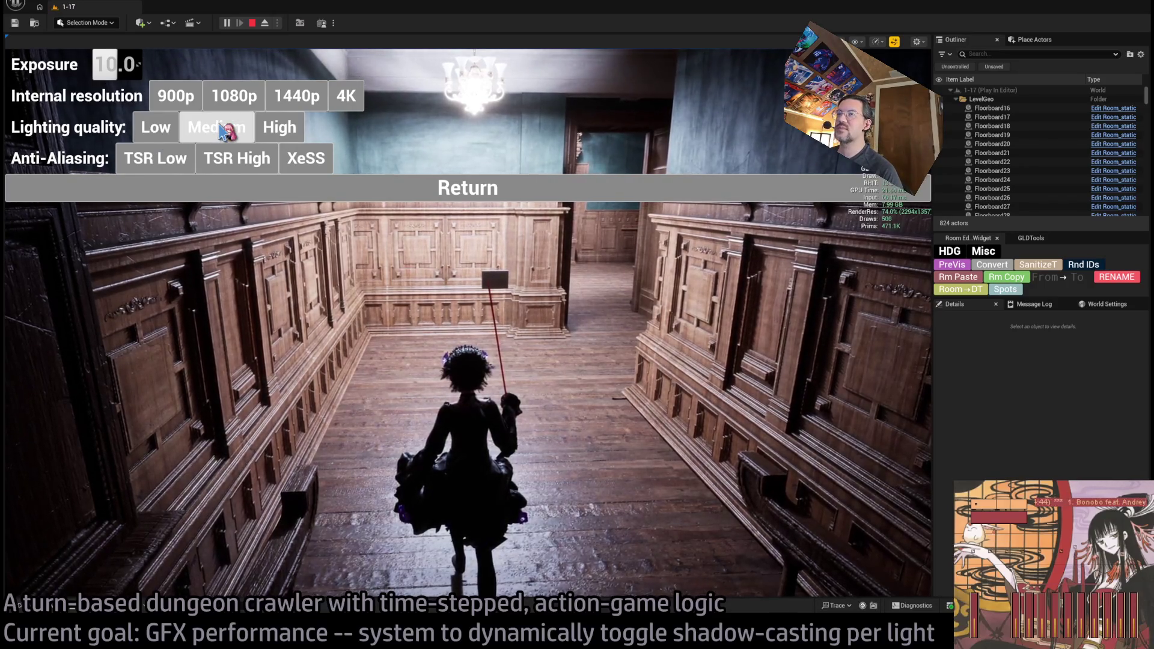
left_click(280, 127)
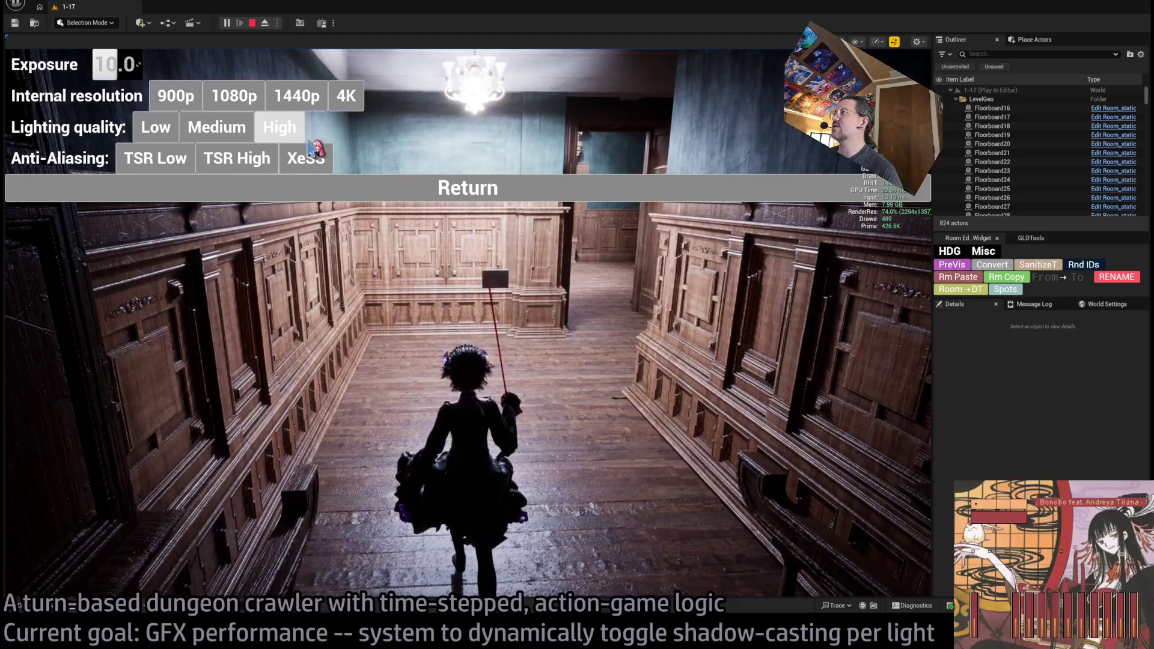
left_click(288, 135)
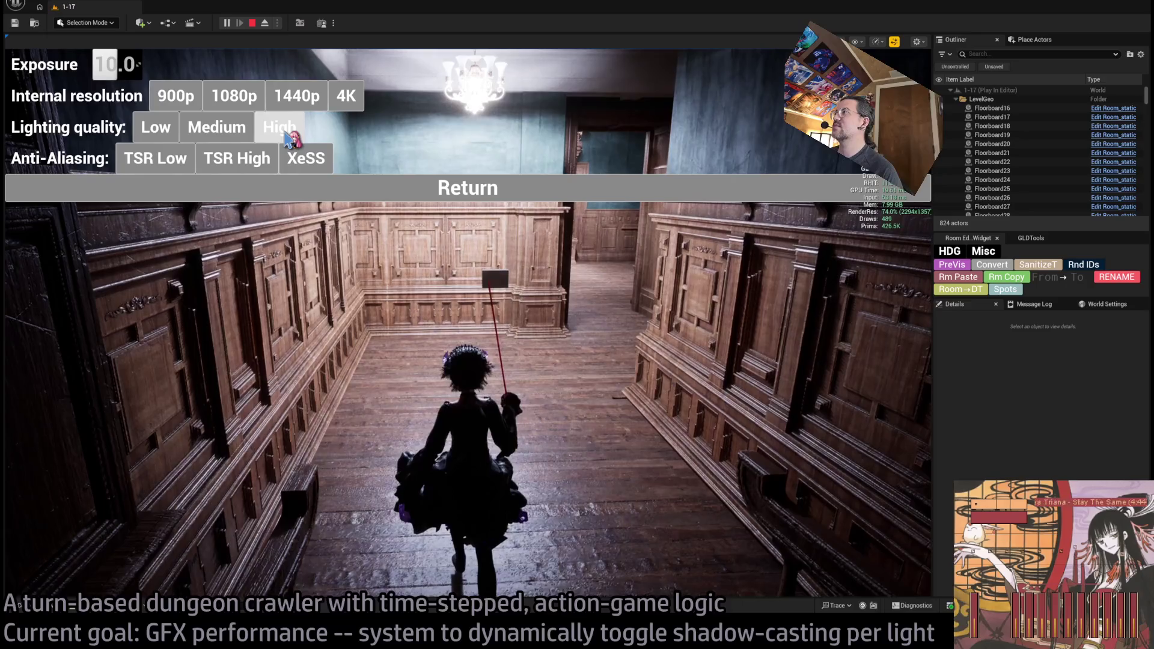
left_click(453, 302)
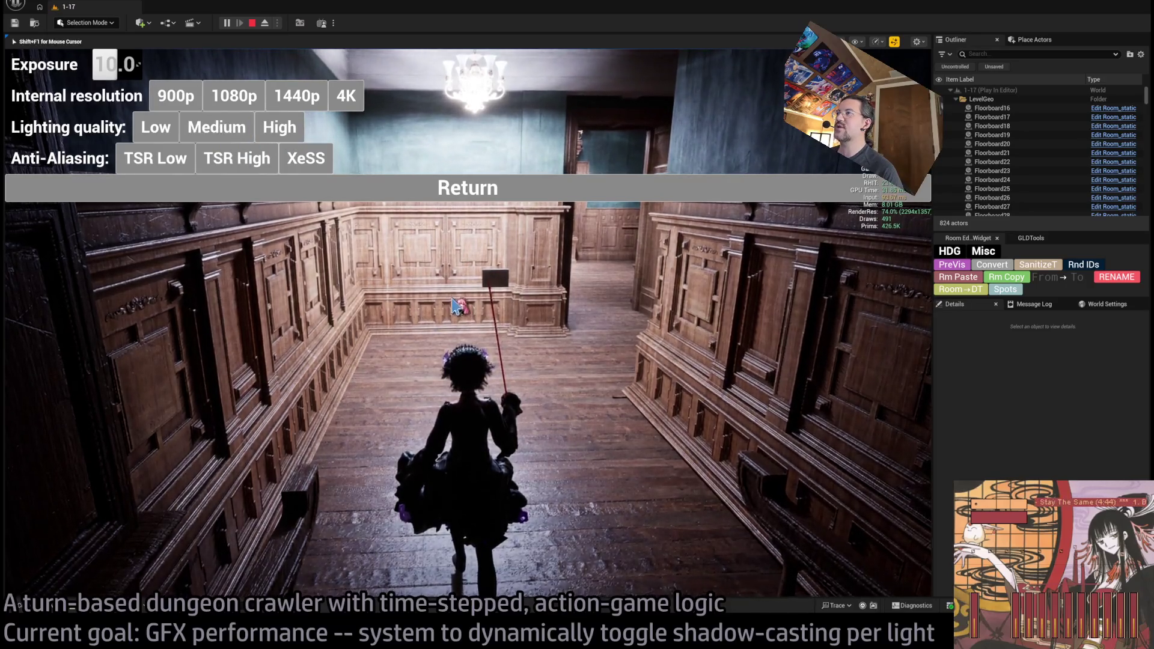
key("w")
Free the mouse with Shift+F1, switch lighting quality to Medium and look around in-game
key("shift+F1")
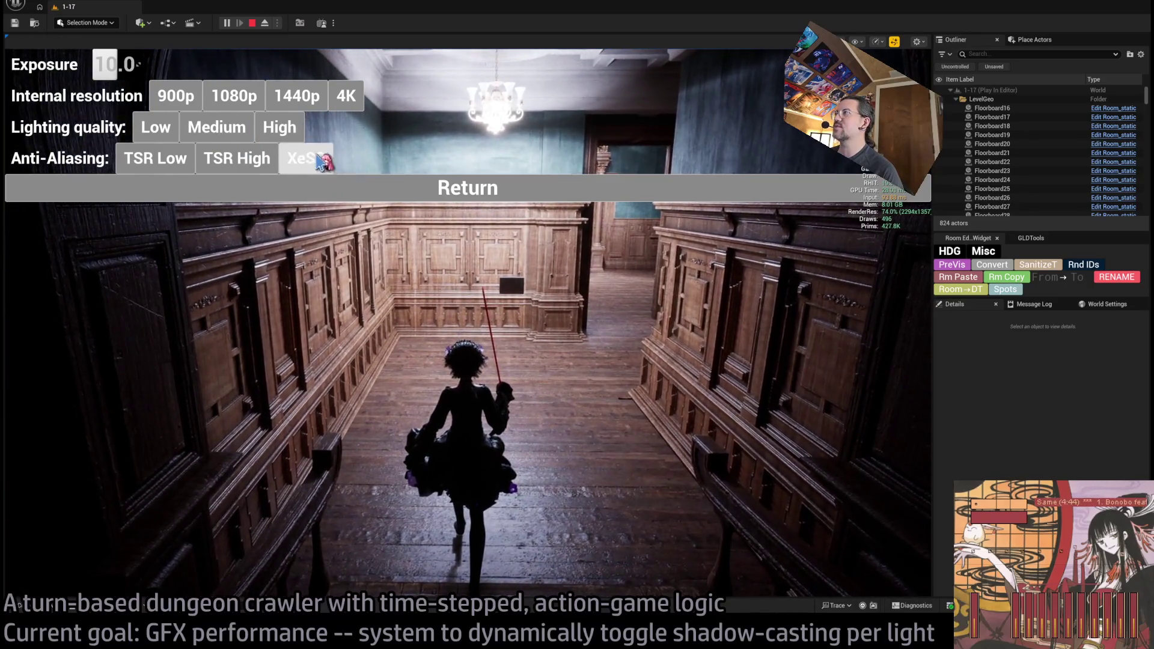
left_click(237, 134)
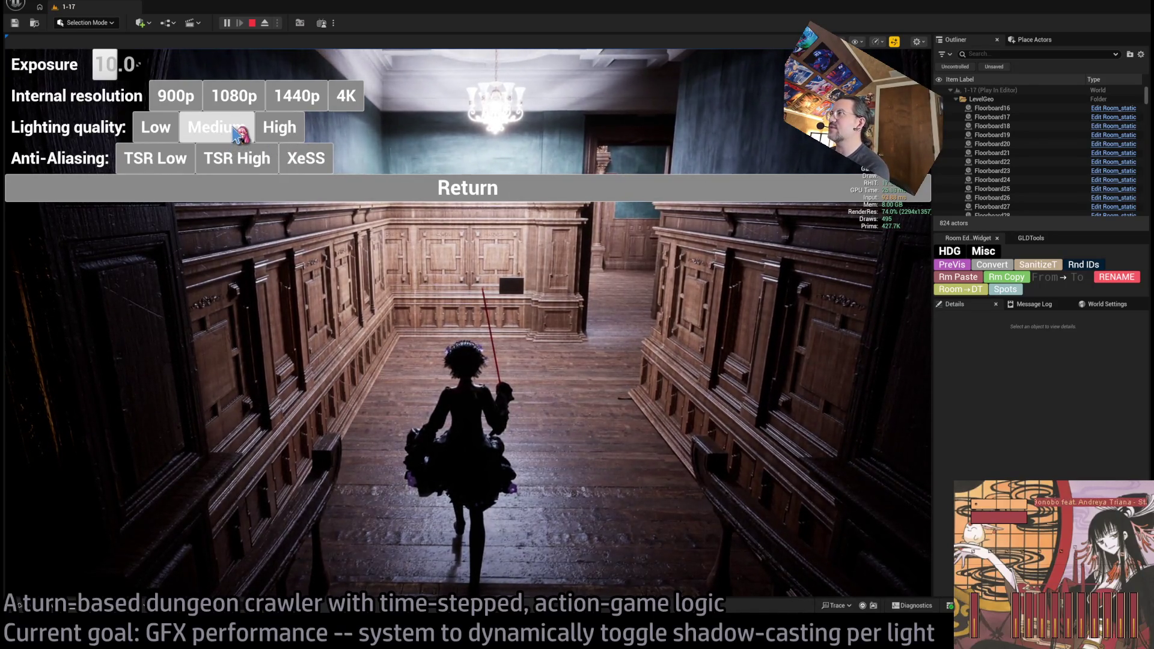
left_click(562, 394)
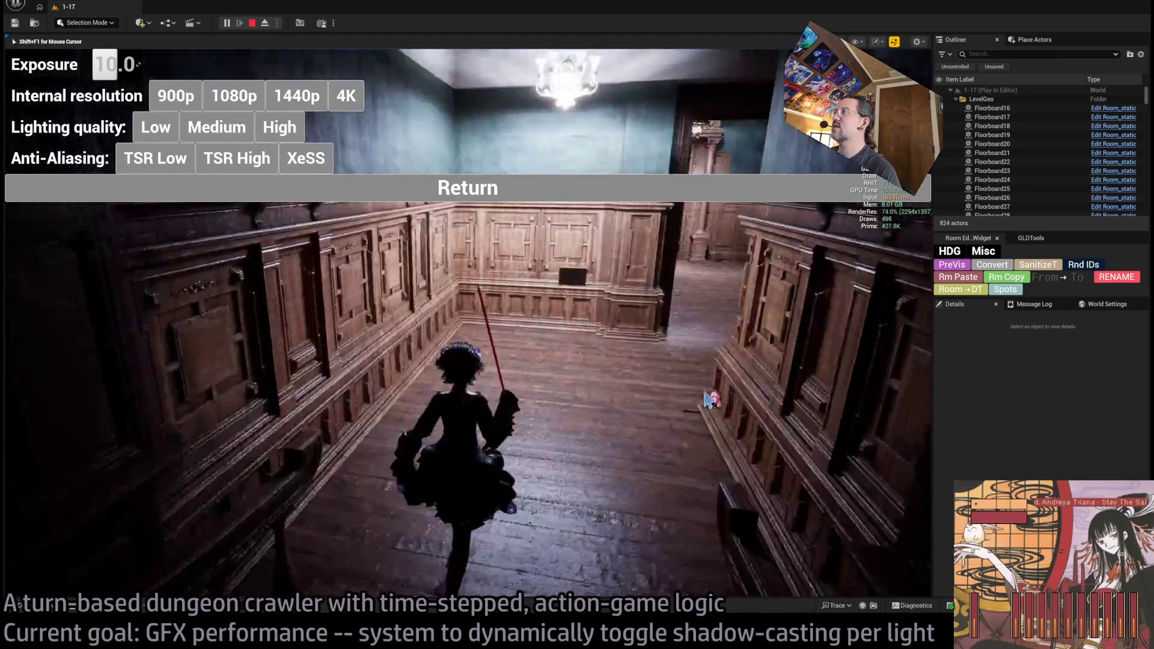
key("shift+F1")
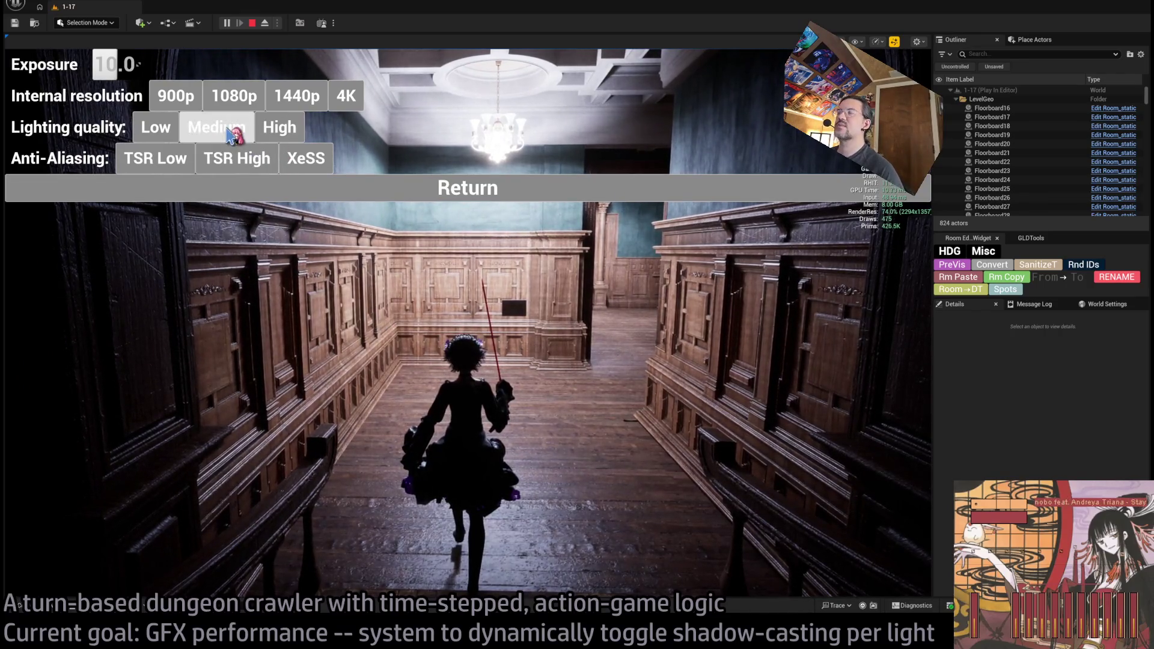
Set lighting quality to Low and change the anti-aliasing mode to compare GPU time
left_click(170, 129)
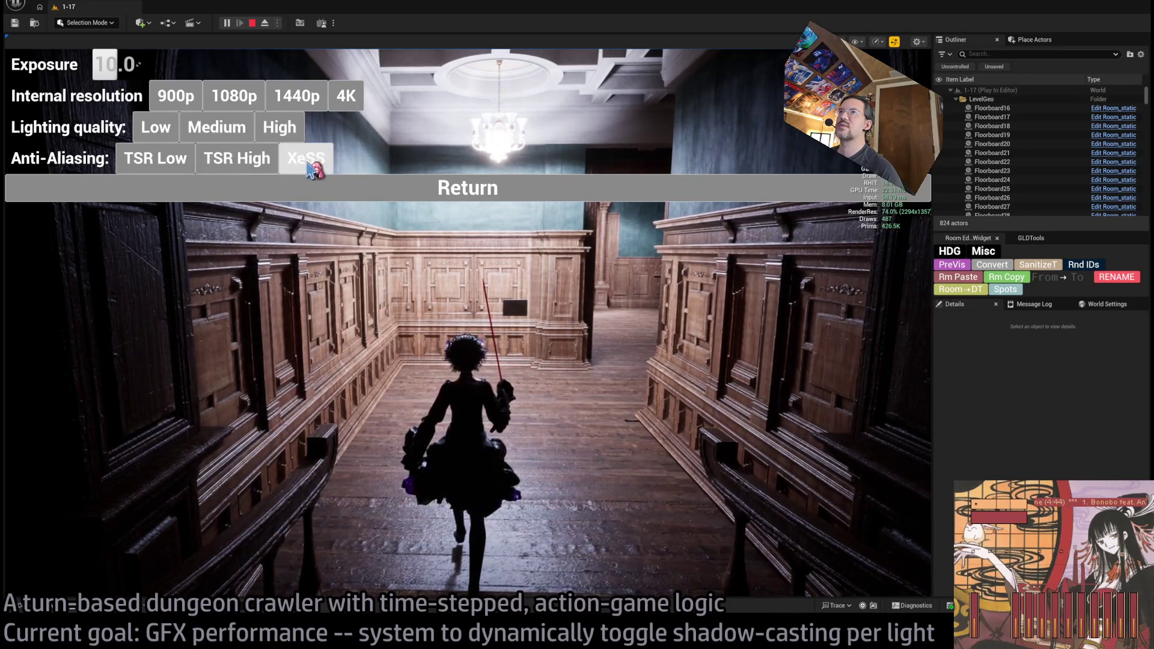
left_click(251, 170)
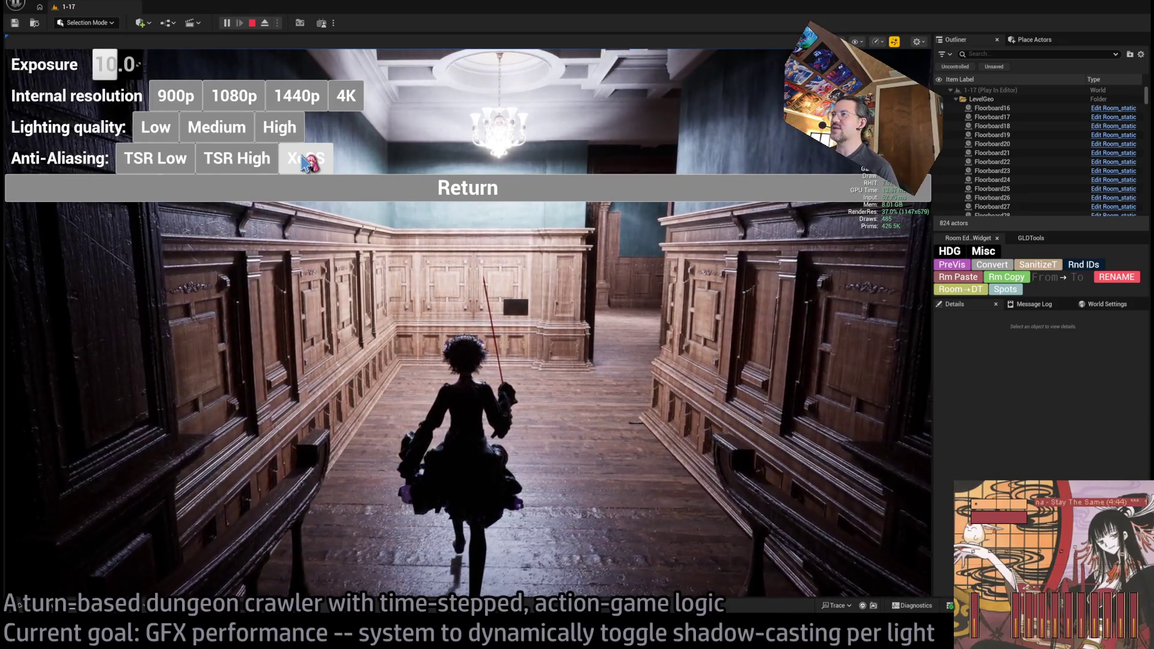
key("Up")
key("Up")
key("Down")
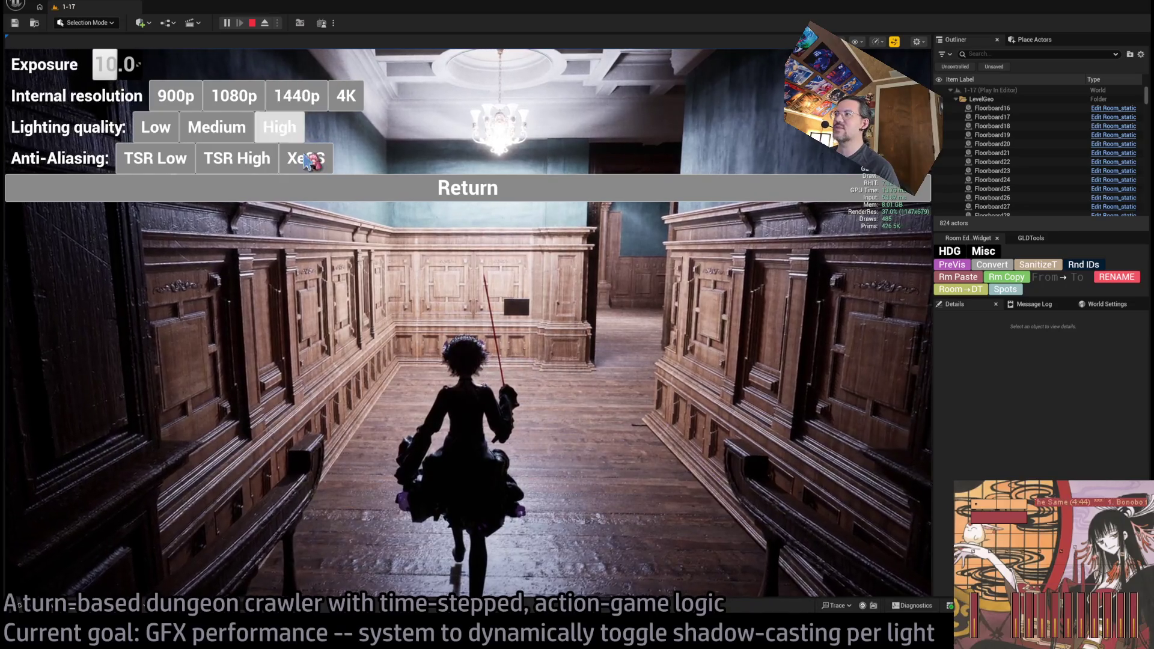
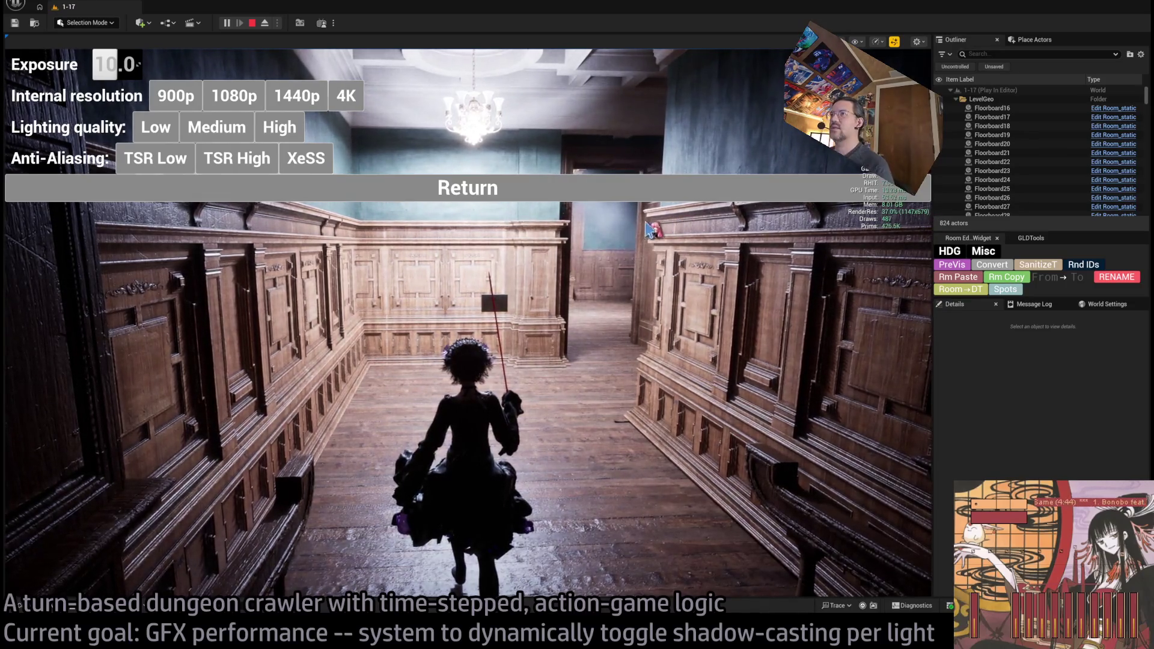
Try XeSS anti-aliasing at 900p internal resolution while stepping the character forward
left_click(330, 161)
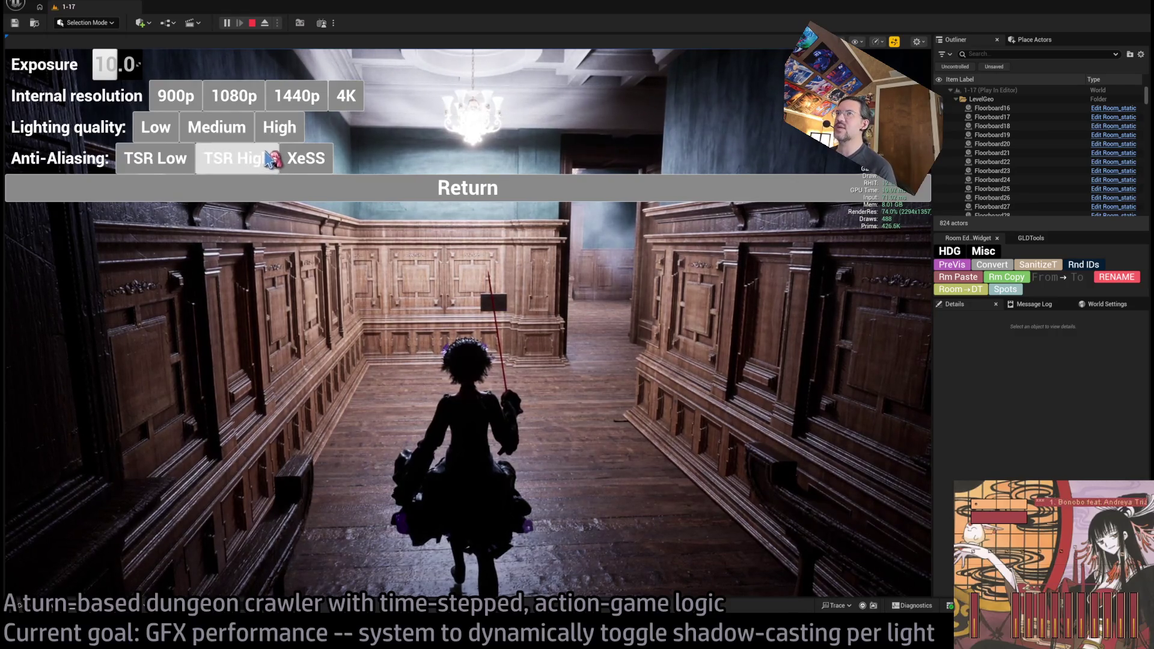
left_click(175, 102)
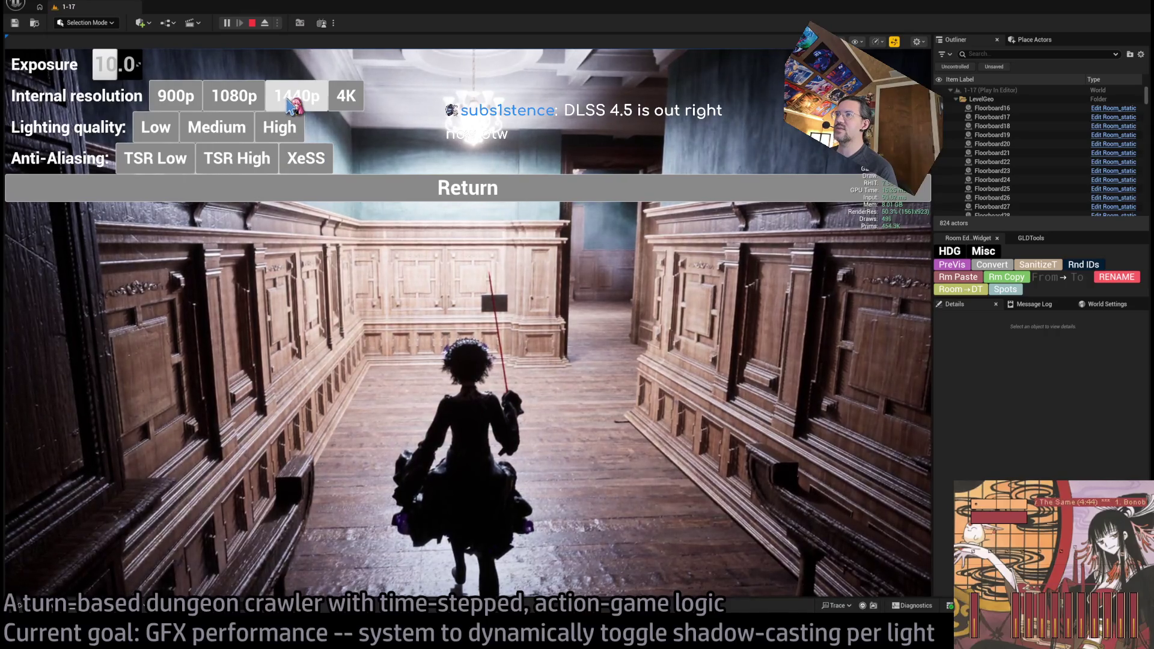
left_click(467, 315)
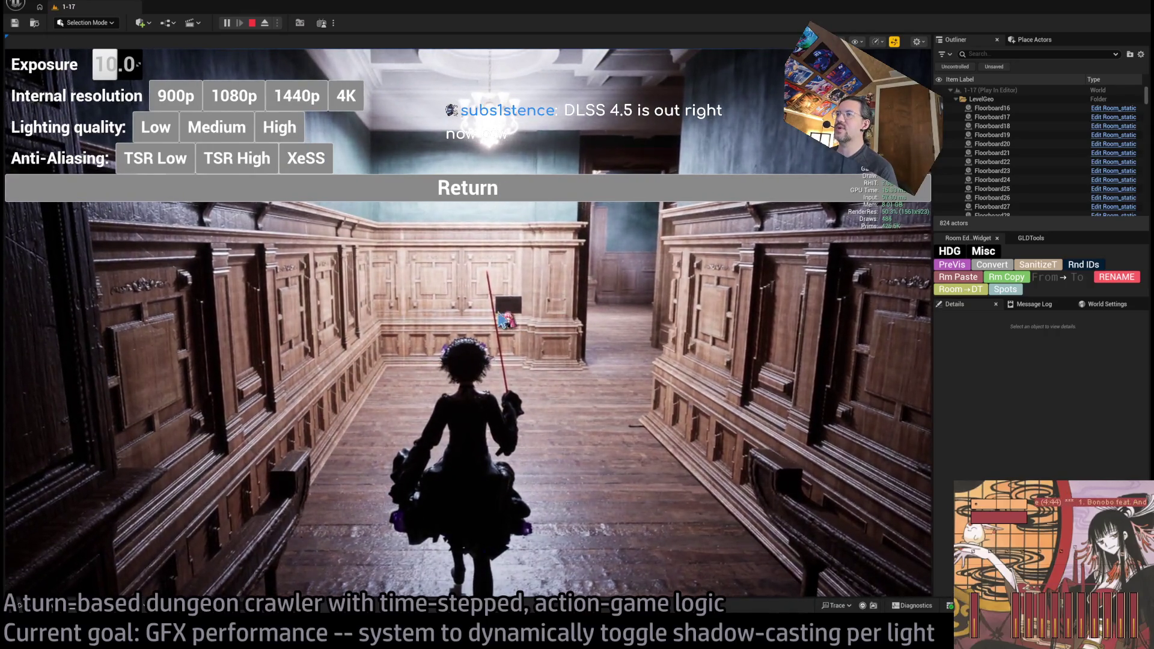
key("w")
key("shift+F1")
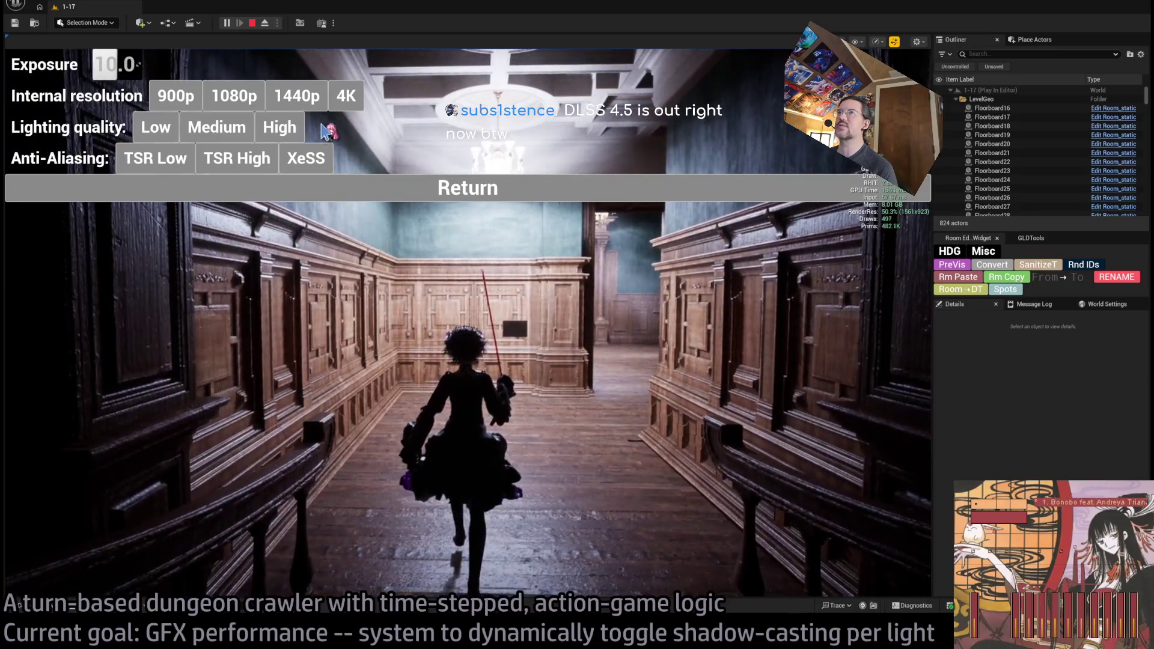
Switch to TSR High and compare 1440p against an applied 4K internal resolution
left_click(296, 96)
left_click(247, 170)
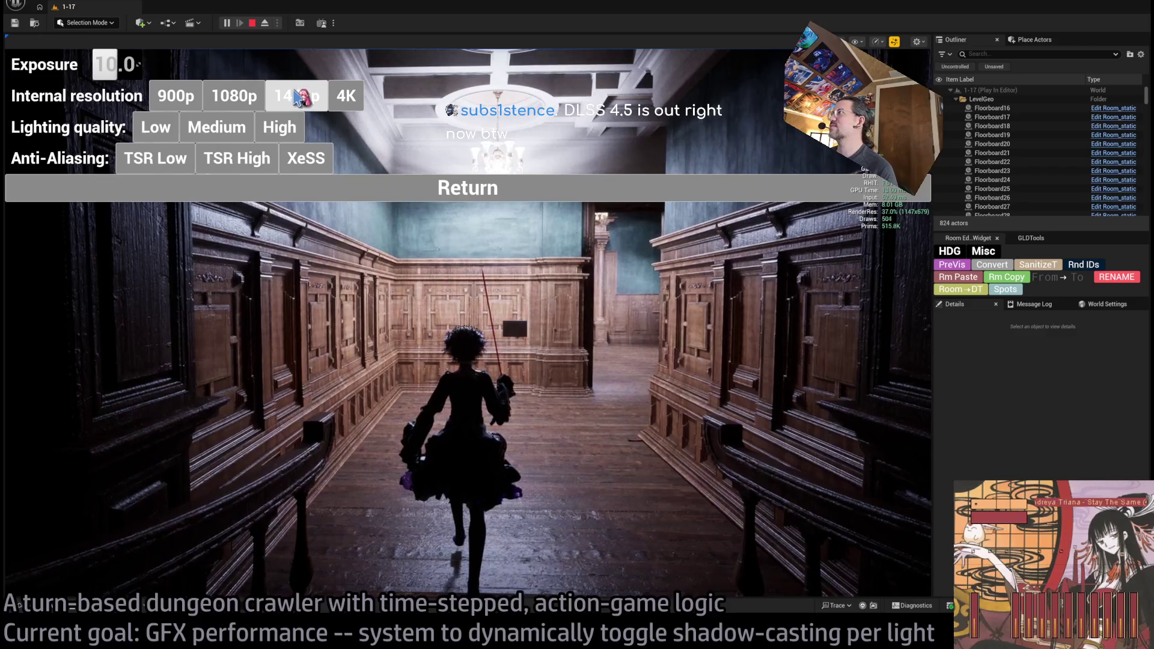
left_click(347, 96)
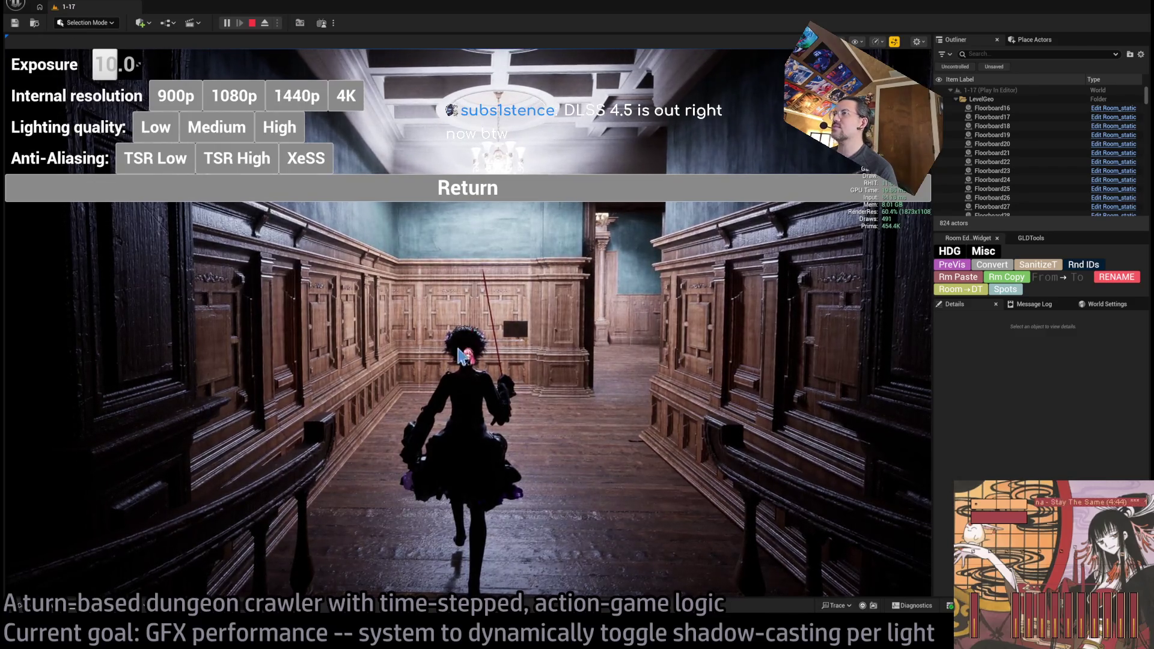
left_click(471, 358)
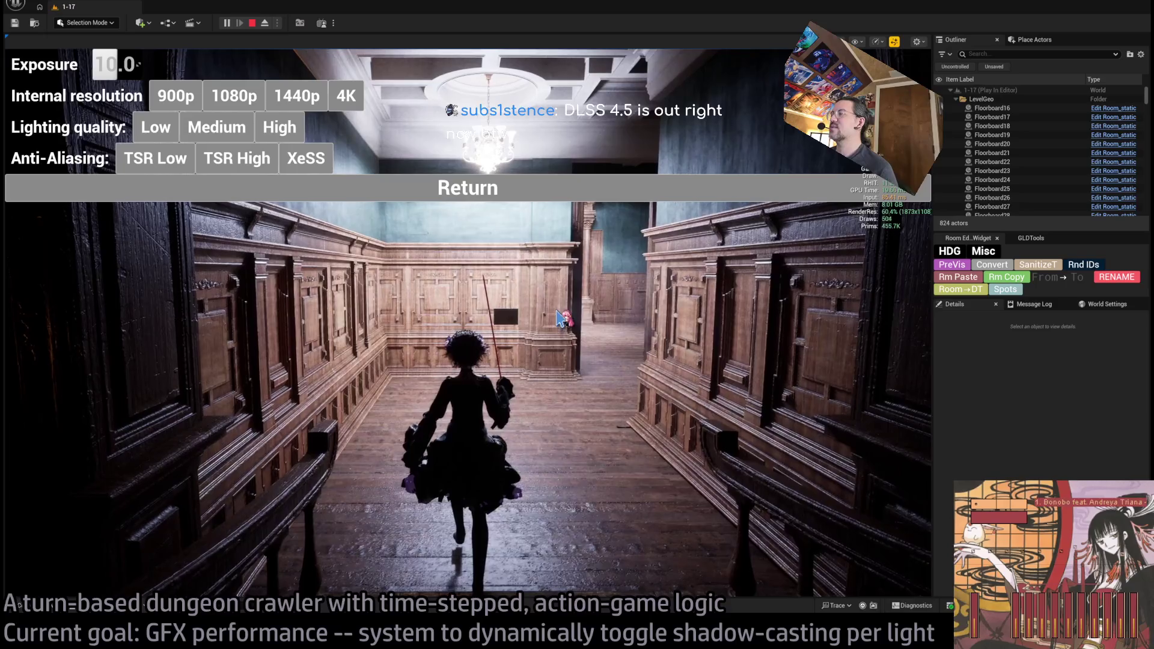
left_click(528, 330)
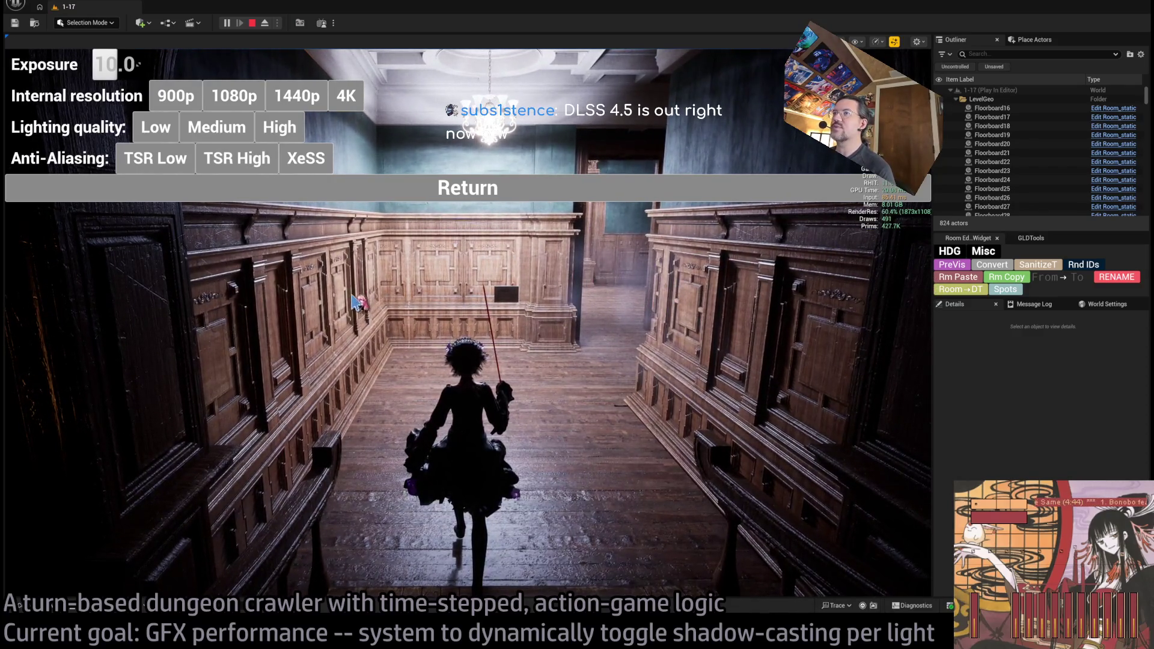
Restore 1440p, test exposure at 8.0, reset it to 10.0, and resume play
left_click(299, 107)
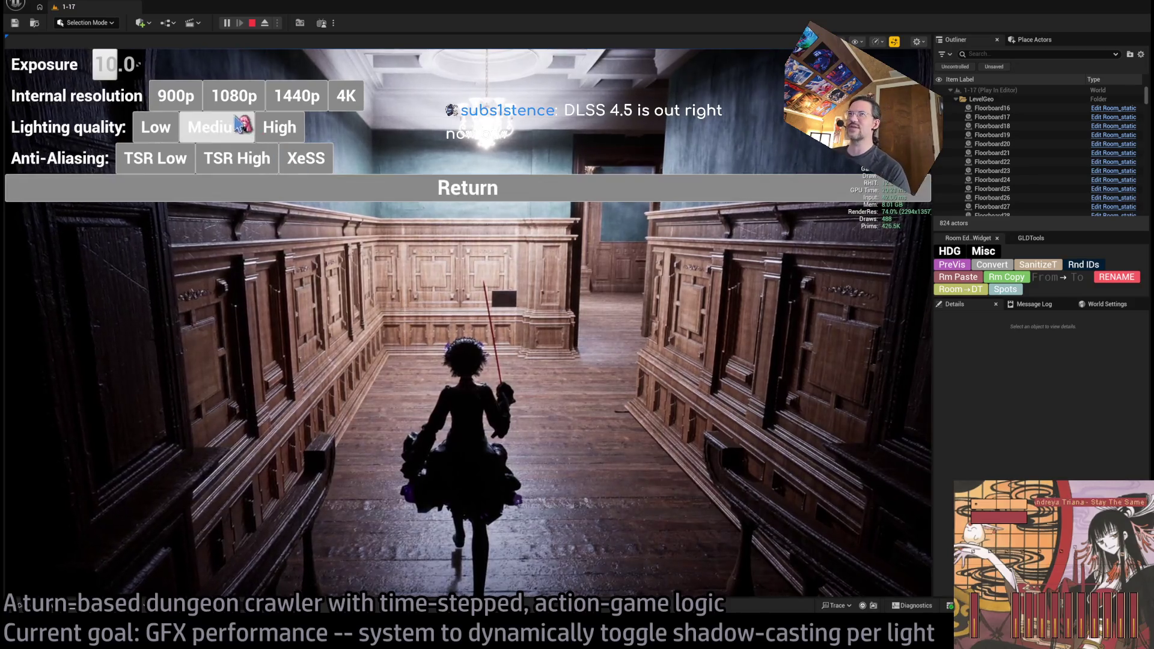
left_click_drag(138, 64, 127, 64)
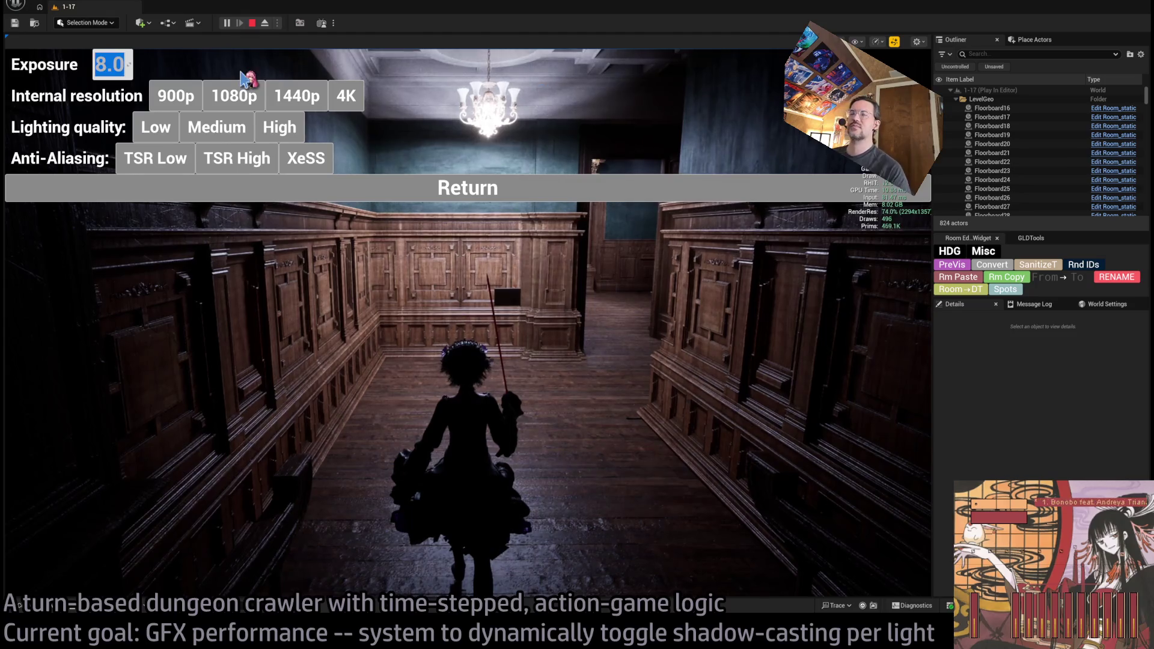
type("10")
key("Return")
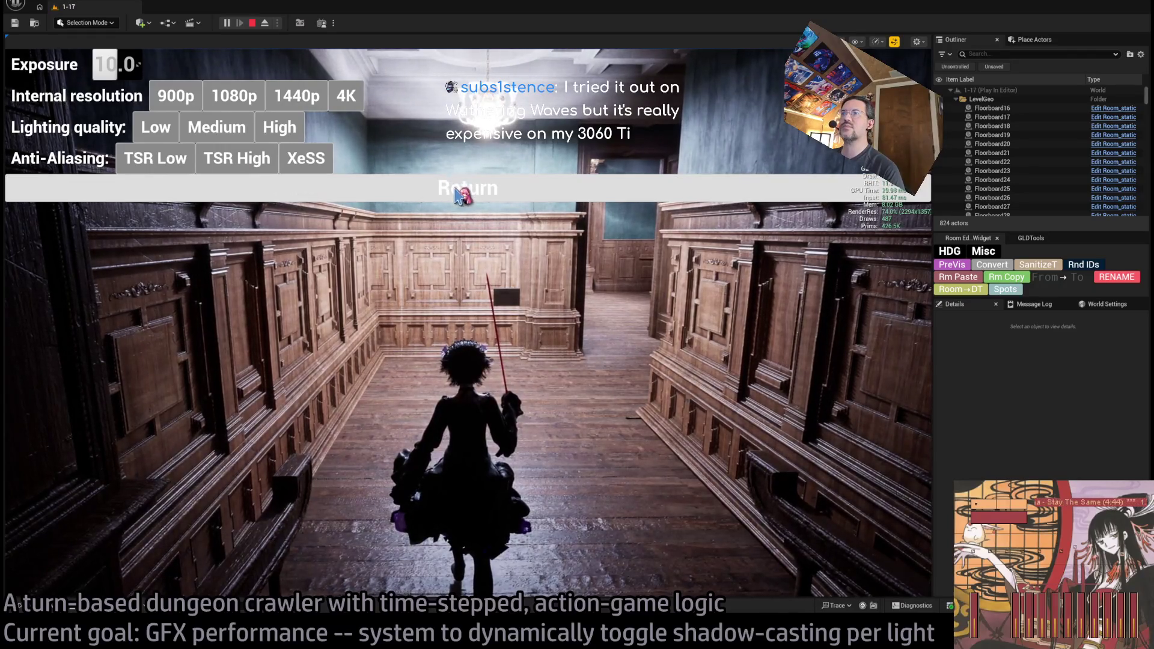
left_click(459, 195)
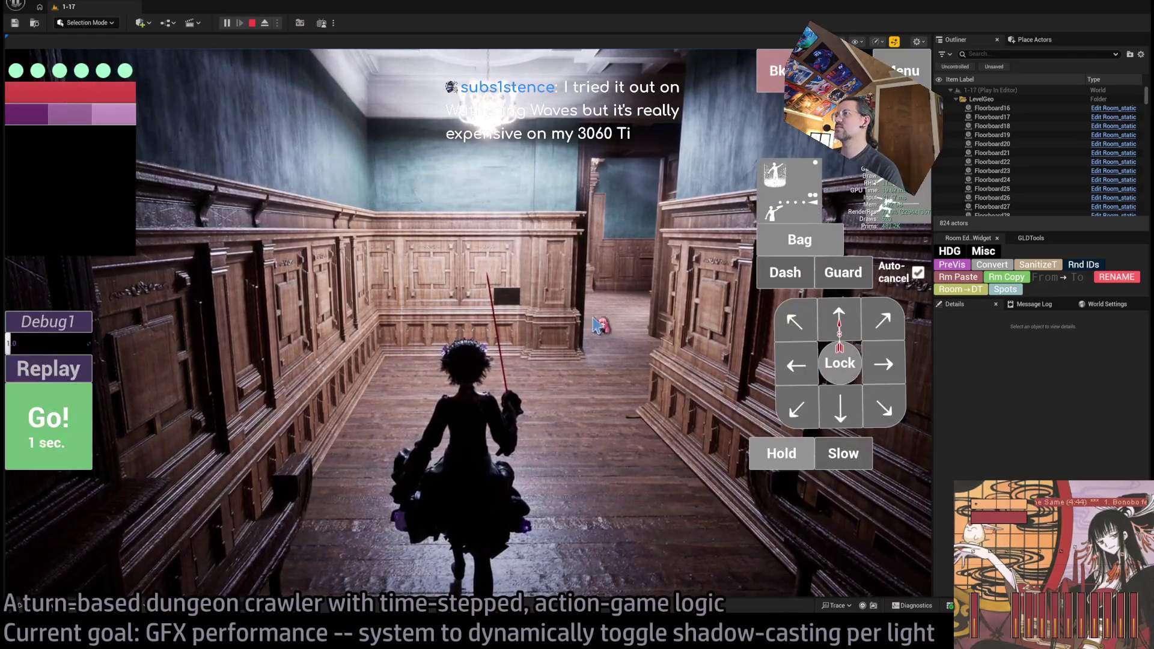
Capture the mouse, swing the camera from the corridor to the wood-paneled room, and zoom
left_click(589, 402)
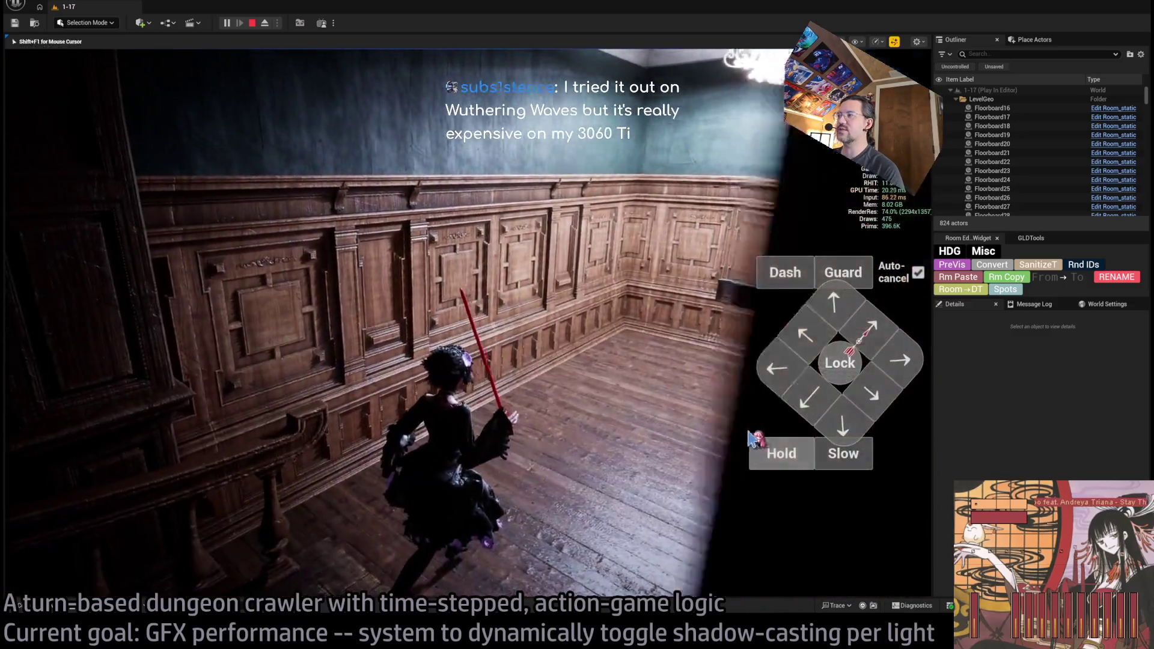
left_click(753, 443)
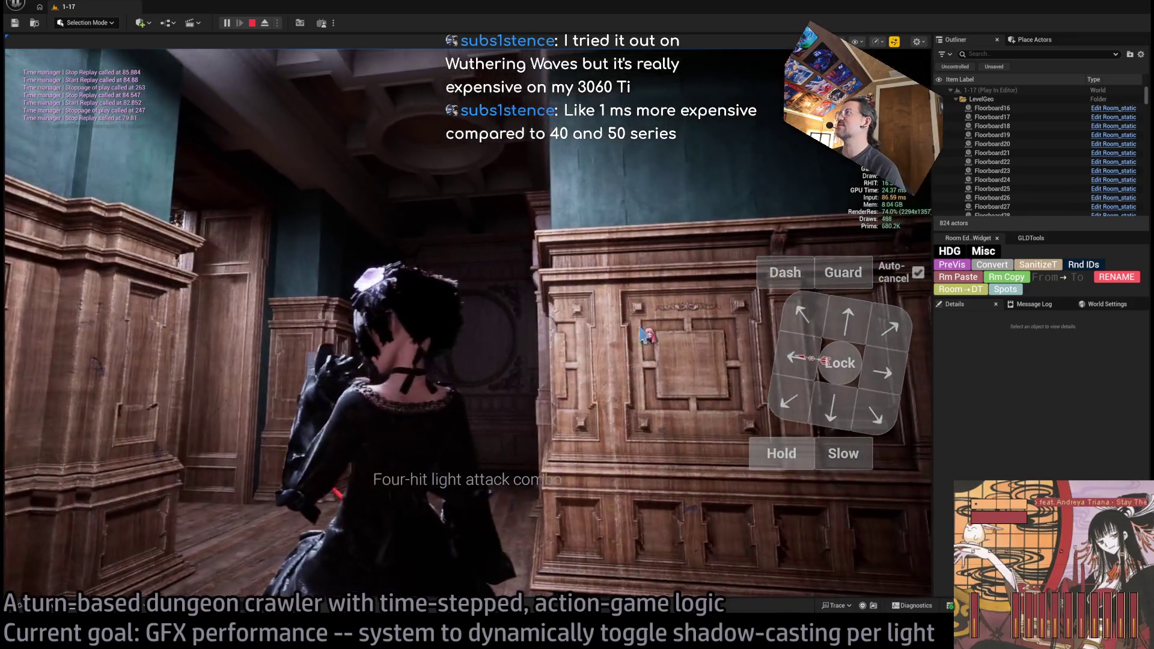
left_click(642, 334)
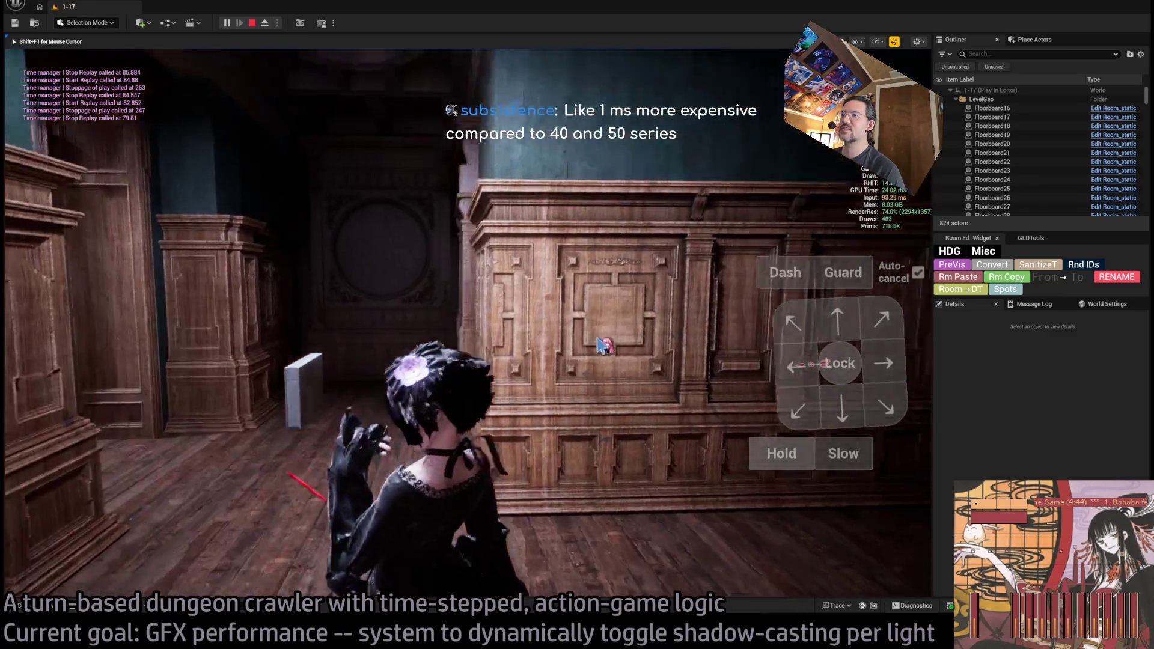
scroll(587, 385, "down", 3)
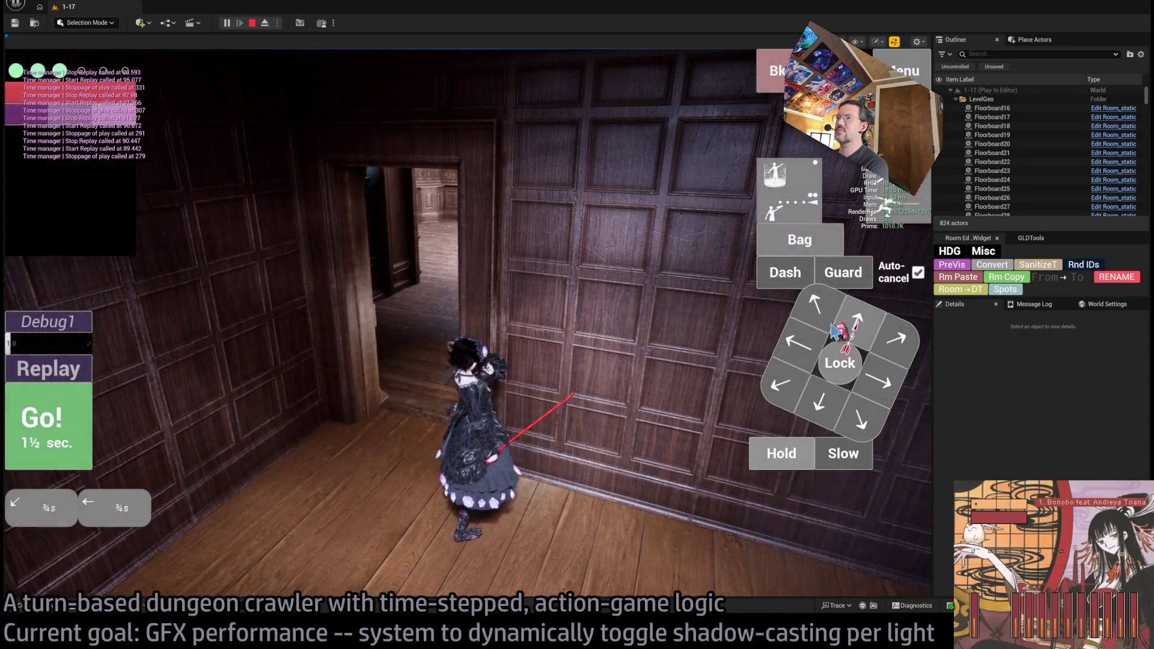
Run the planned moves to take the character through the doorway into the dark room
left_click(90, 445)
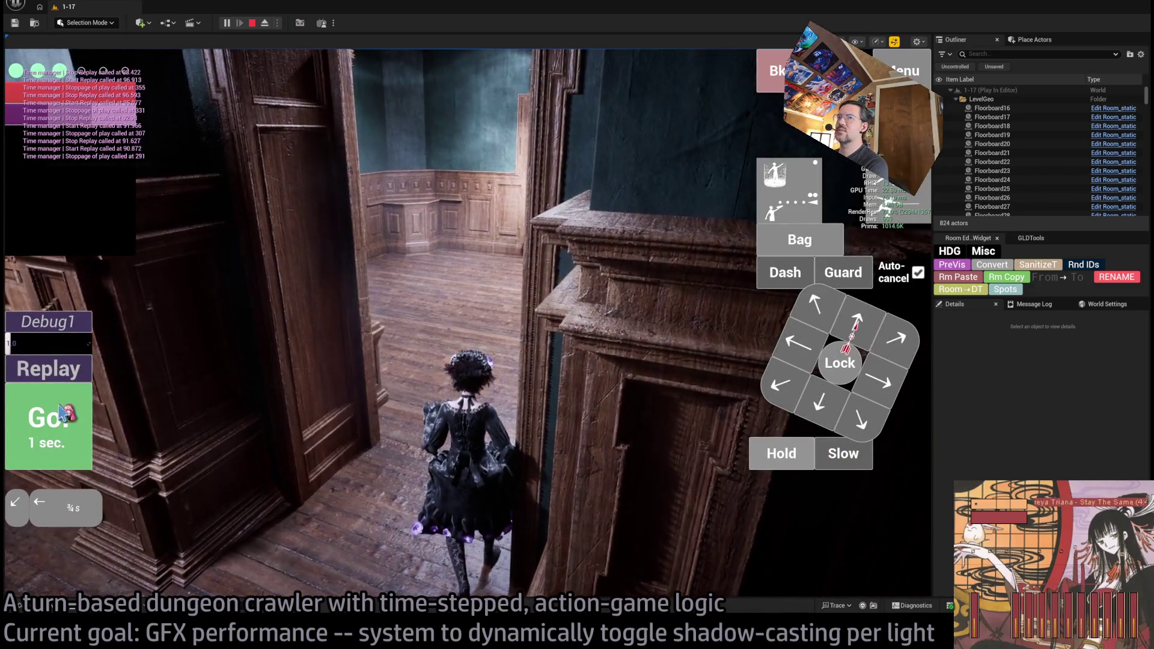
left_click(513, 363)
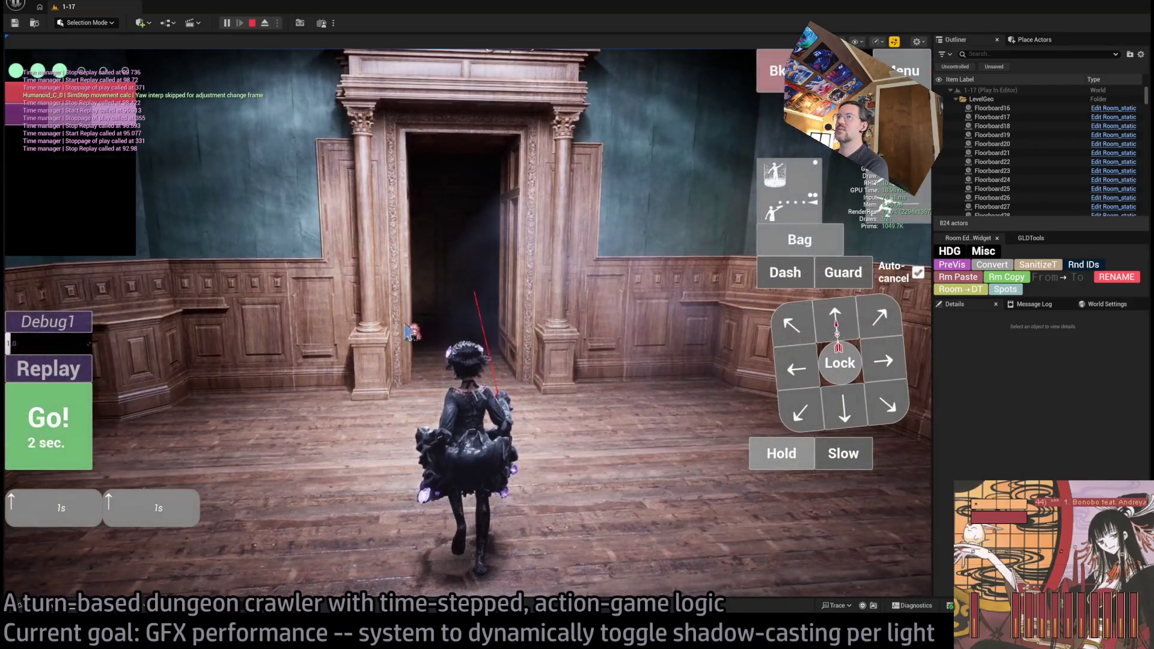
left_click(87, 419)
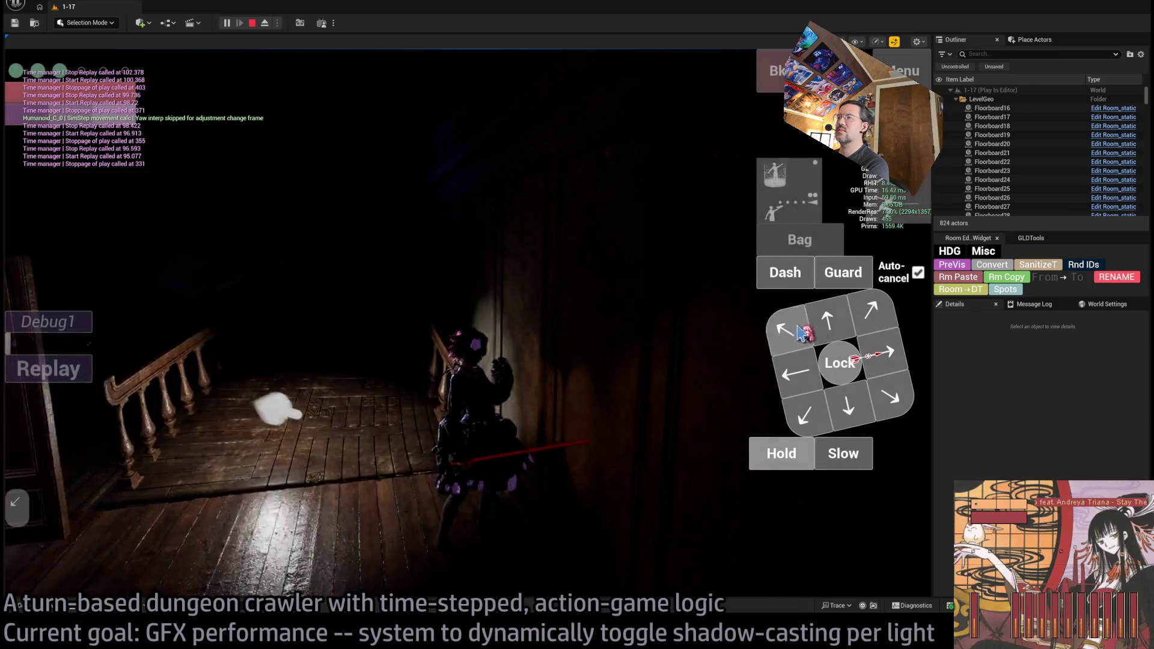
Queue and run forward moves past the staircase and archway until two black cats appear
left_click(828, 324)
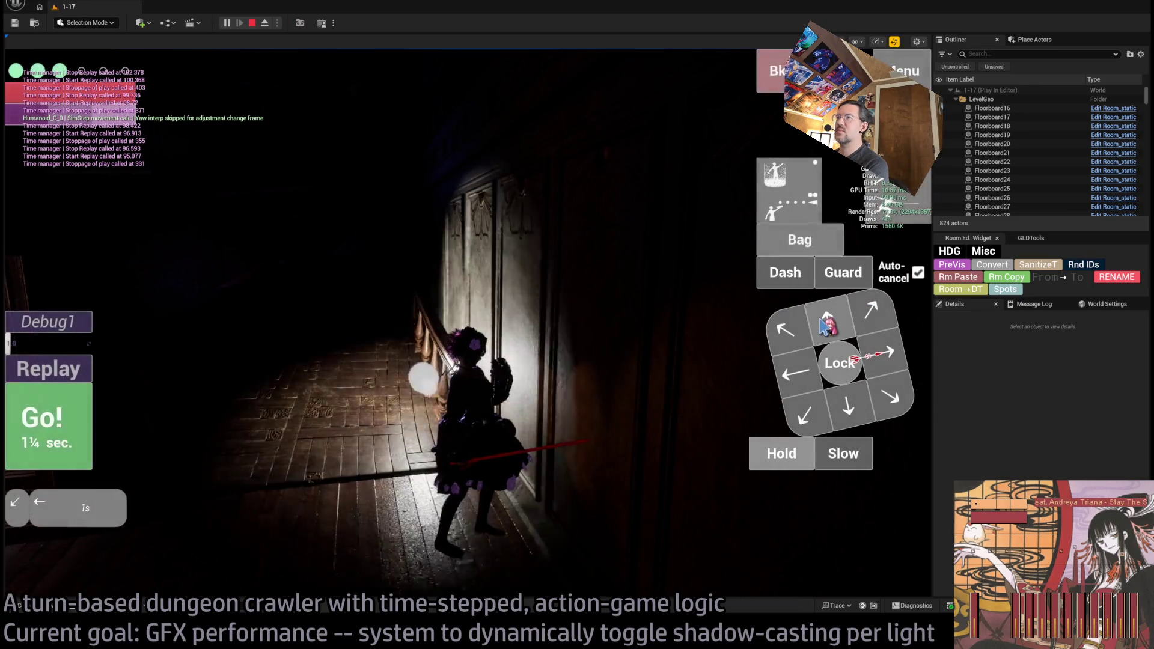
left_click(828, 325)
left_click(828, 324)
left_click(828, 325)
key("space")
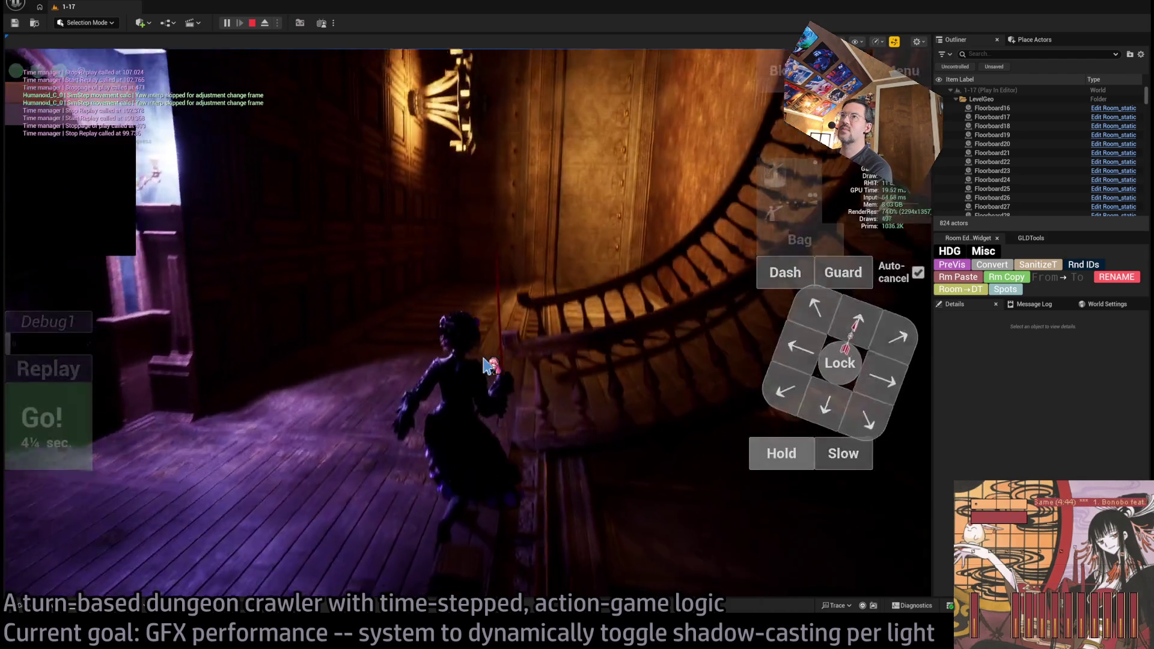
key("space")
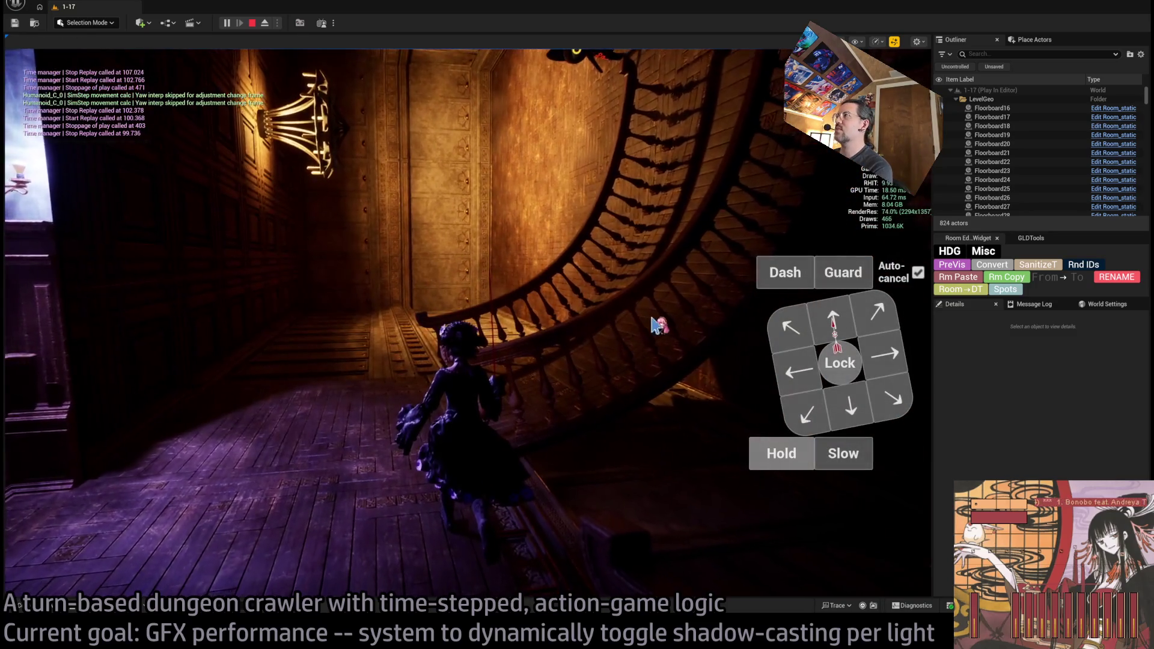
key("space")
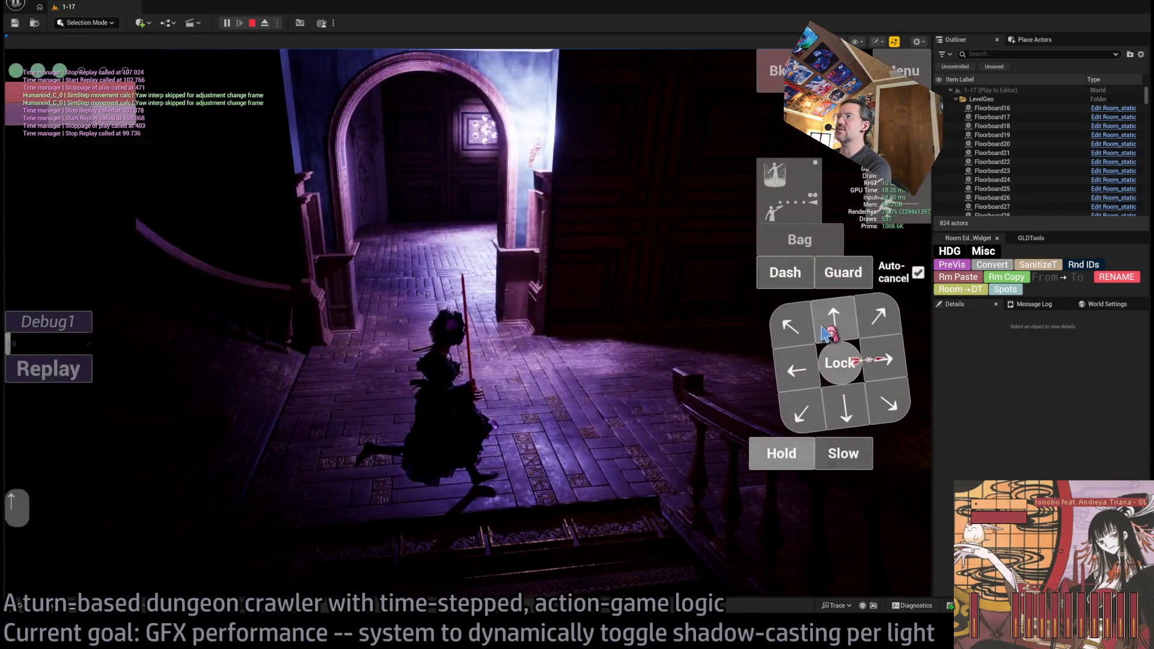
left_click(827, 331)
key("space")
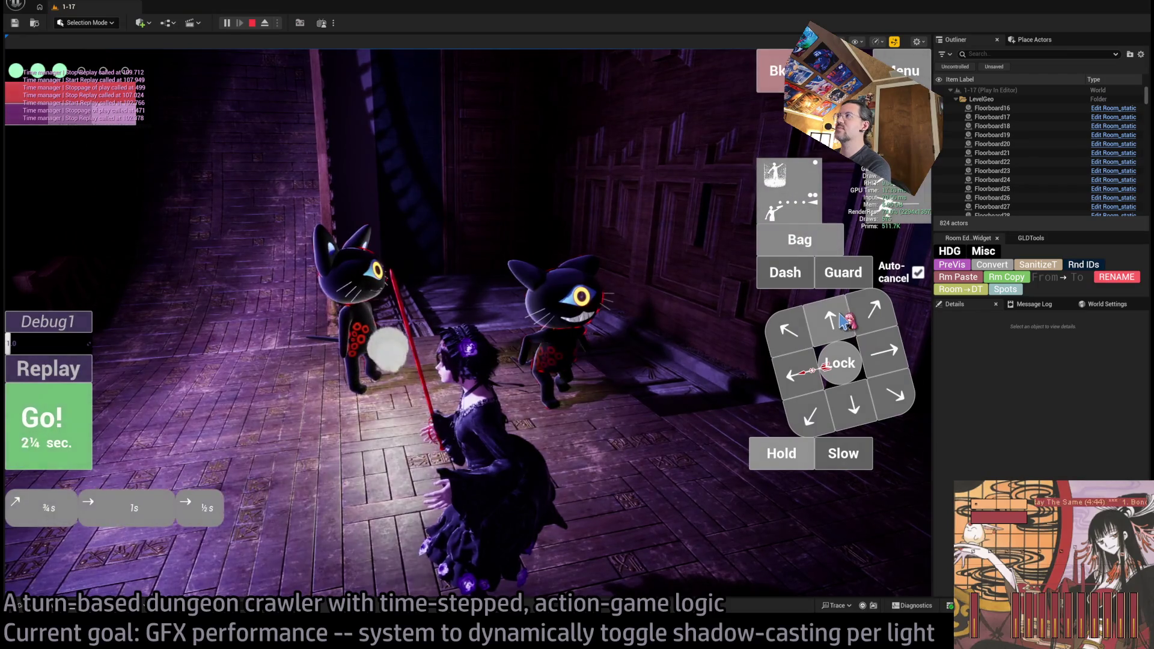
Run two queued rightward moves, then plan and play a leftward retreat down the corridor
left_click(884, 351)
left_click(883, 351)
left_click(884, 350)
key("space")
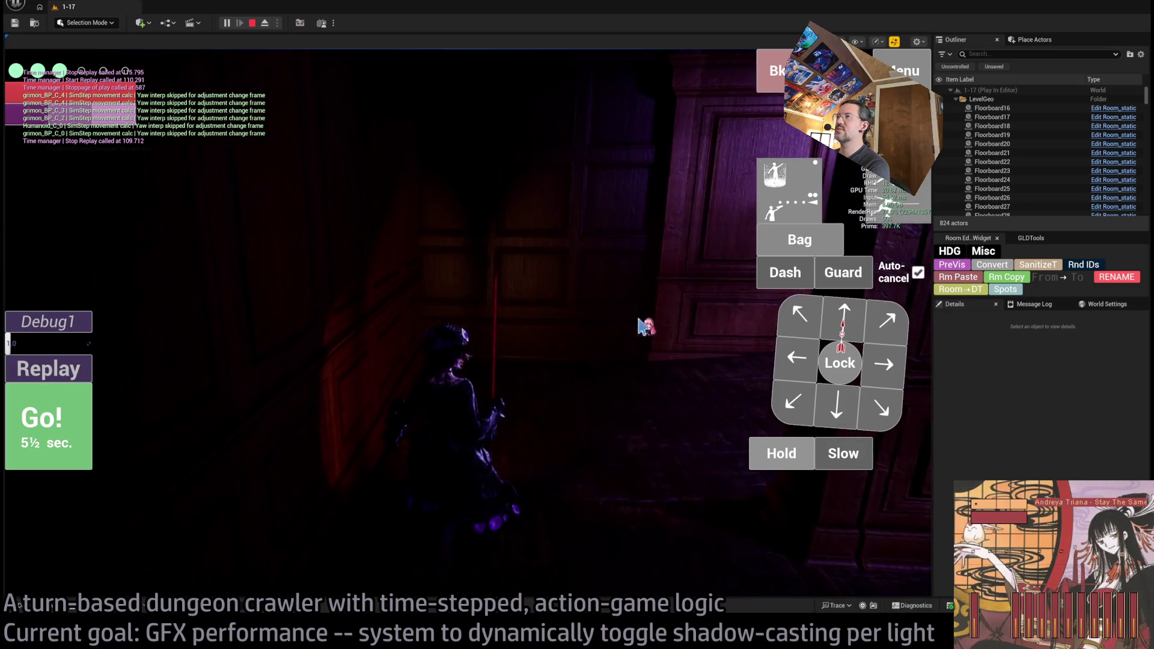
mouse_move(643, 327)
left_mouse_down()
mouse_move(619, 387)
mouse_move(278, 400)
left_mouse_up()
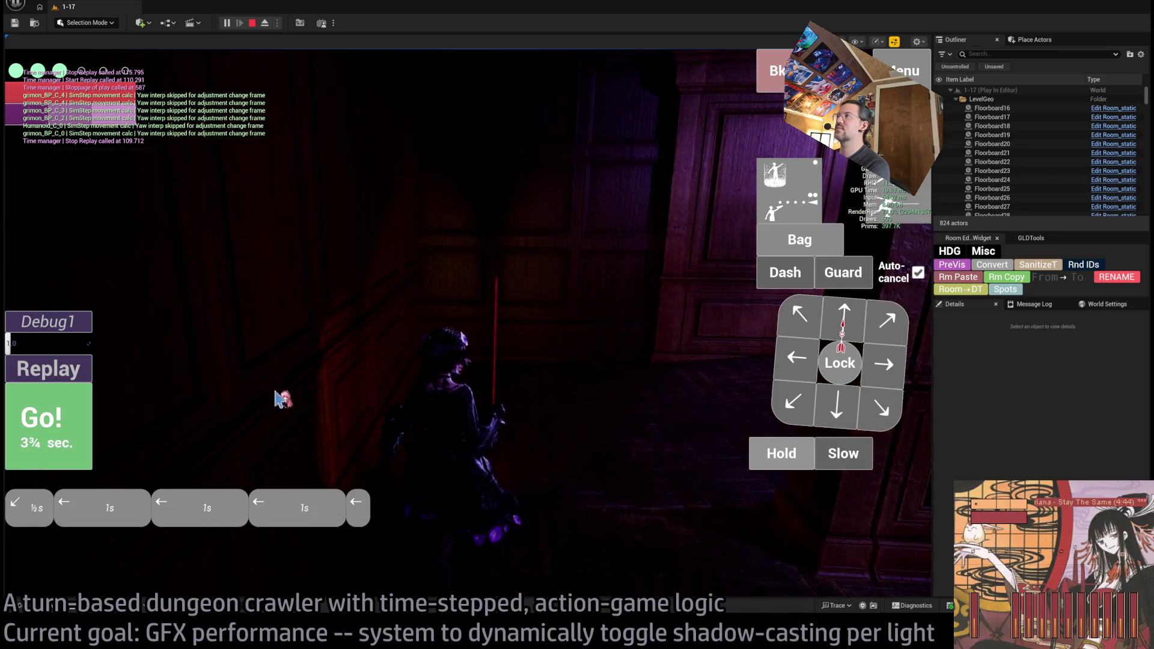
left_click(84, 455)
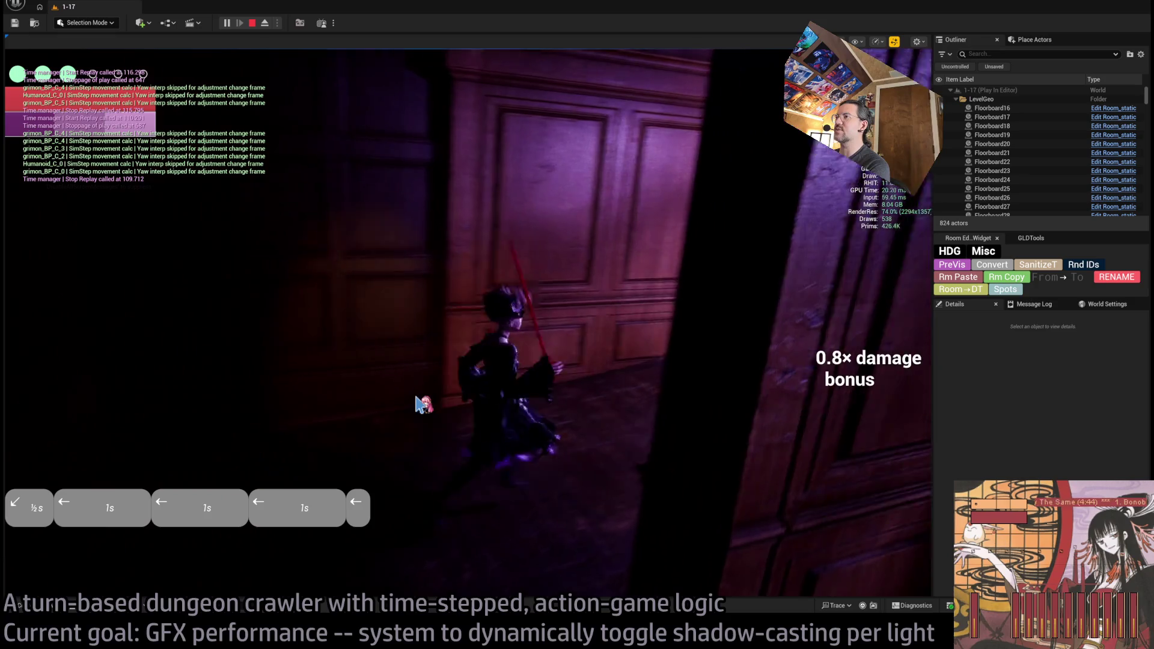